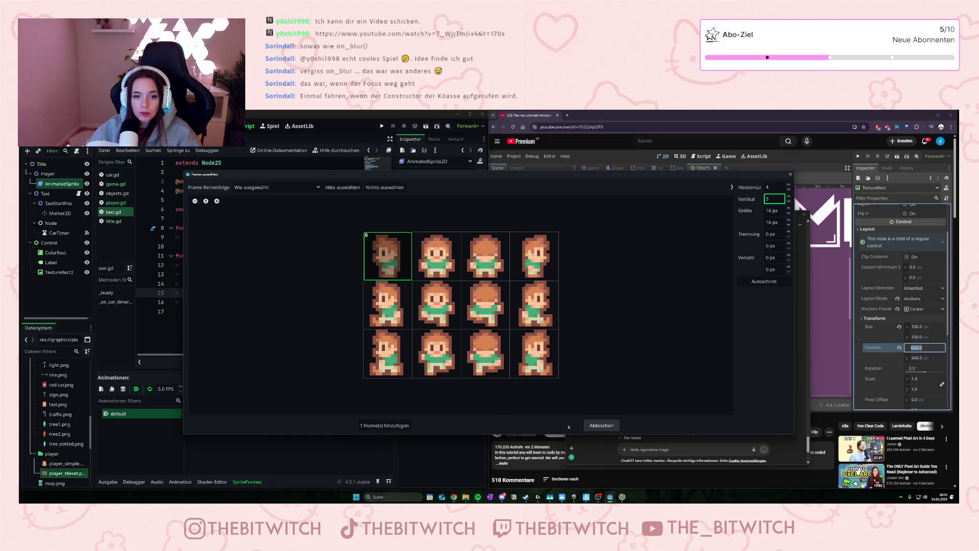
Add the chosen sprite frame, then delete the accidentally pasted duplicate AnimatedSprite2D node.
{"action": "left_click", "coordinate": [386, 425]}
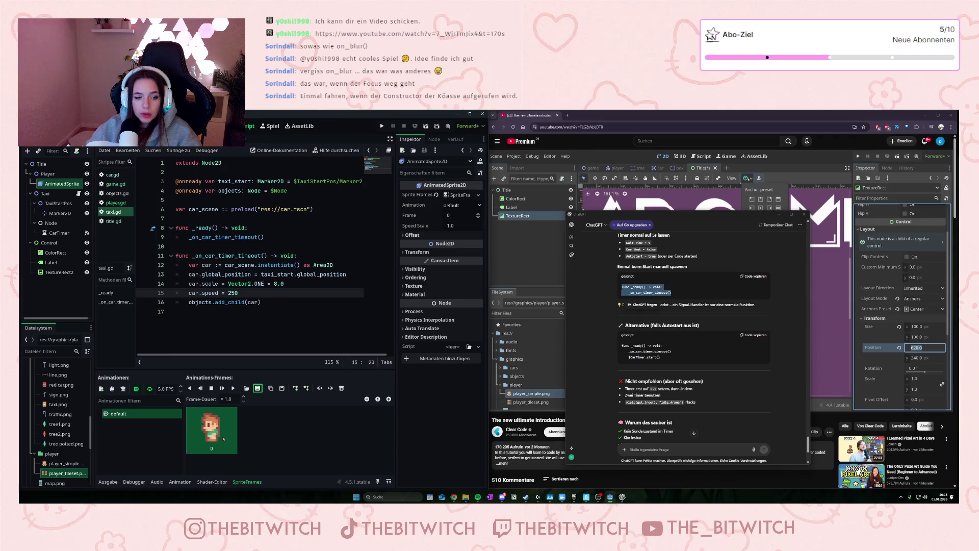
{"action": "key", "text": "ctrl+v"}
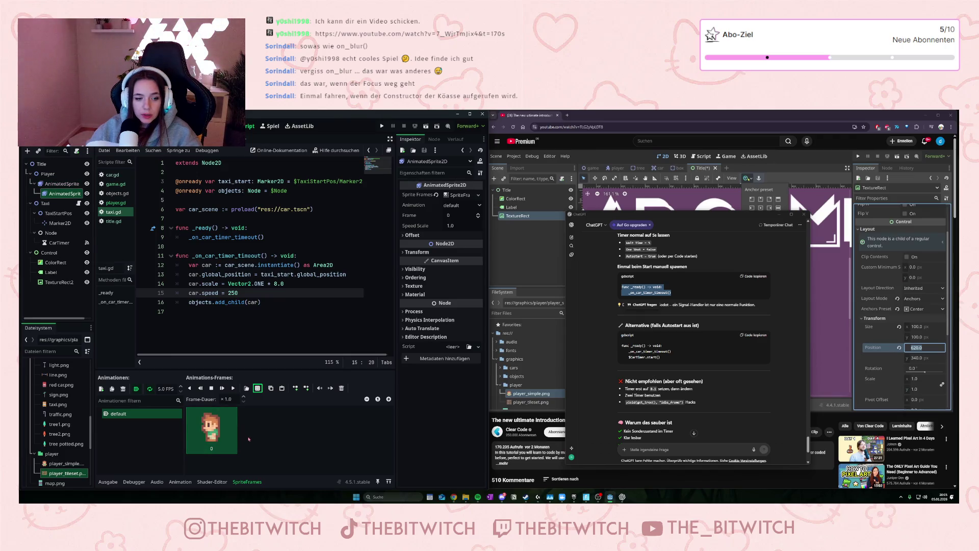
{"action": "left_click", "coordinate": [64, 193]}
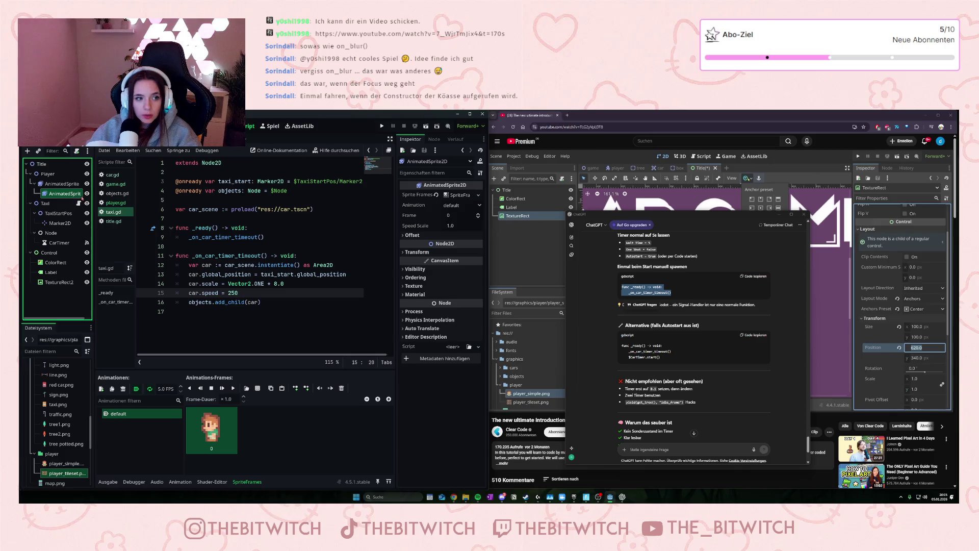
{"action": "key", "text": "Delete"}
{"action": "key", "text": "Return"}
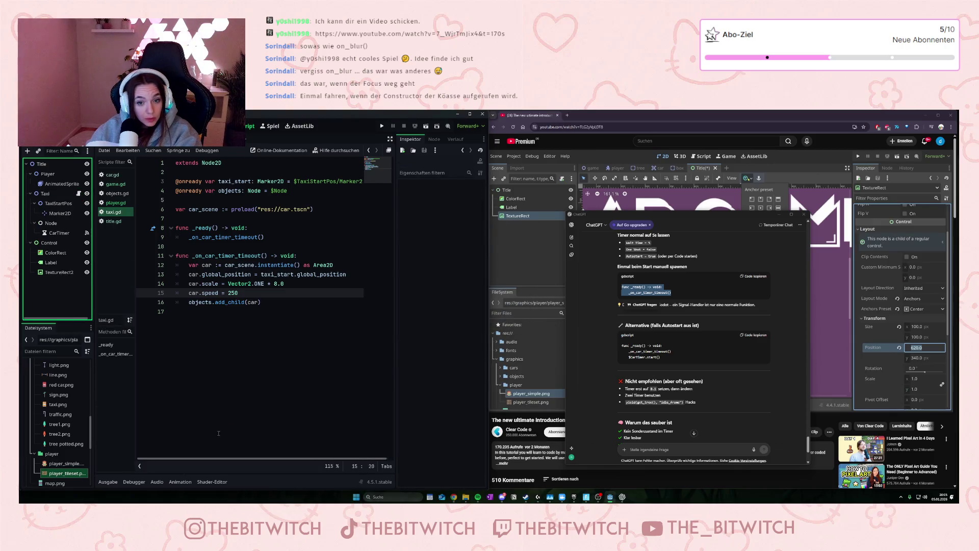
Duplicate frame 0 so the default animation holds two identical front-facing frames.
{"action": "left_click", "coordinate": [205, 434]}
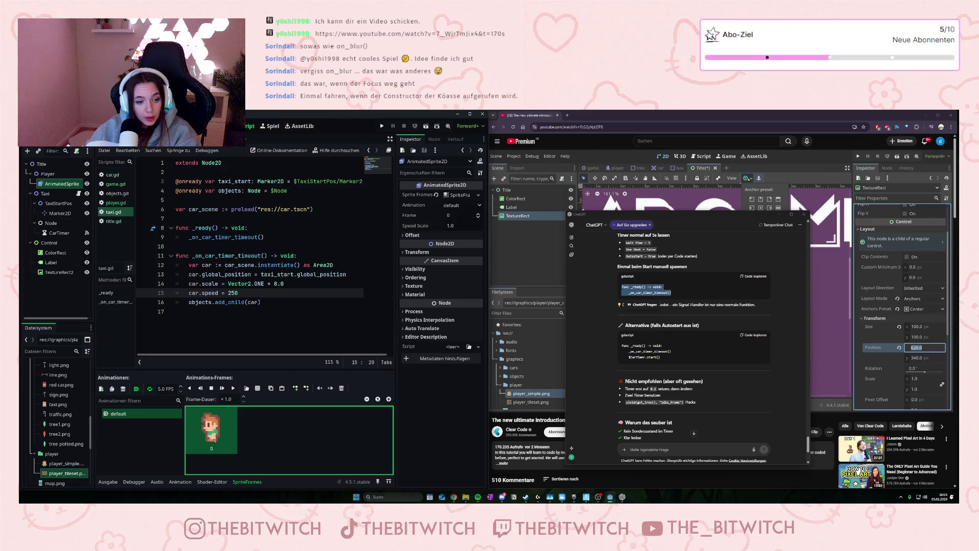
{"action": "left_click", "coordinate": [271, 388]}
{"action": "left_click", "coordinate": [282, 387]}
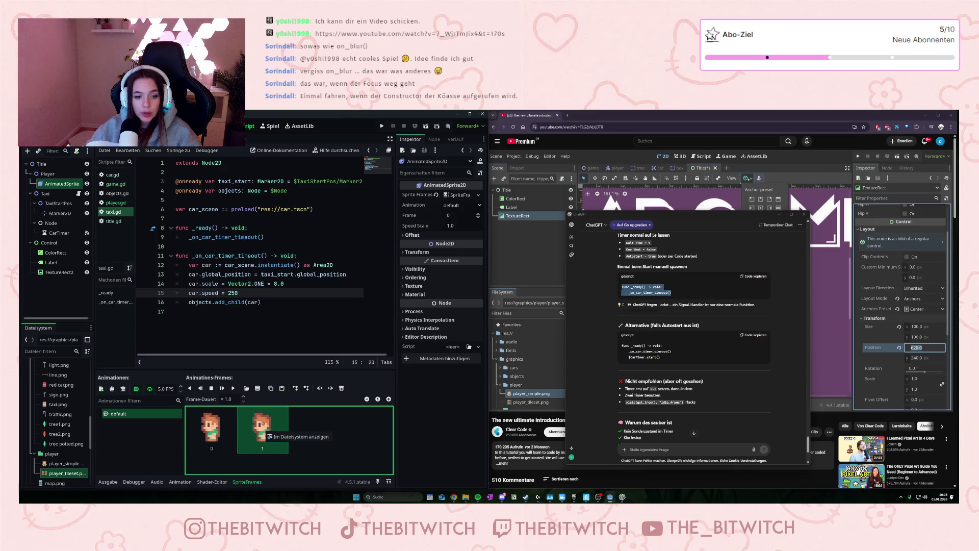
{"action": "left_click", "coordinate": [258, 388]}
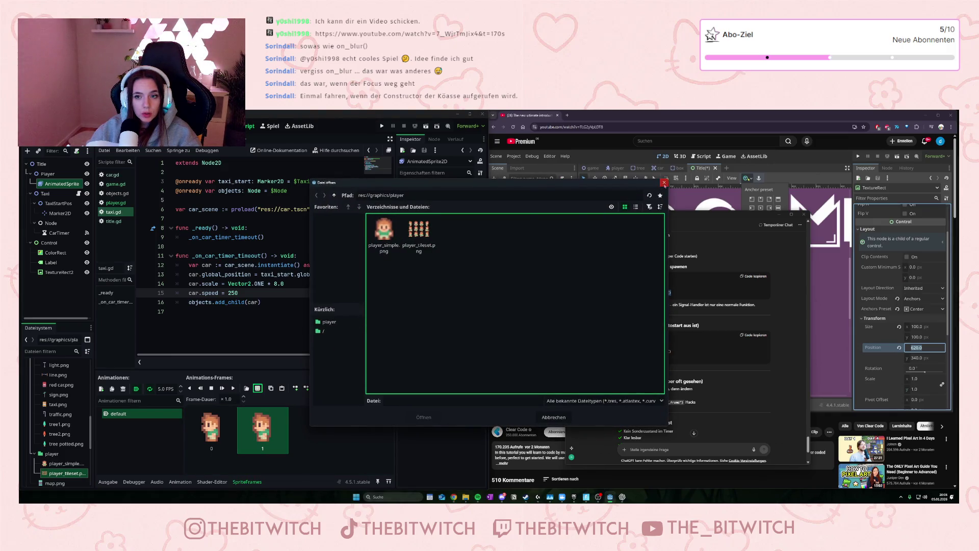
{"action": "left_click", "coordinate": [664, 182]}
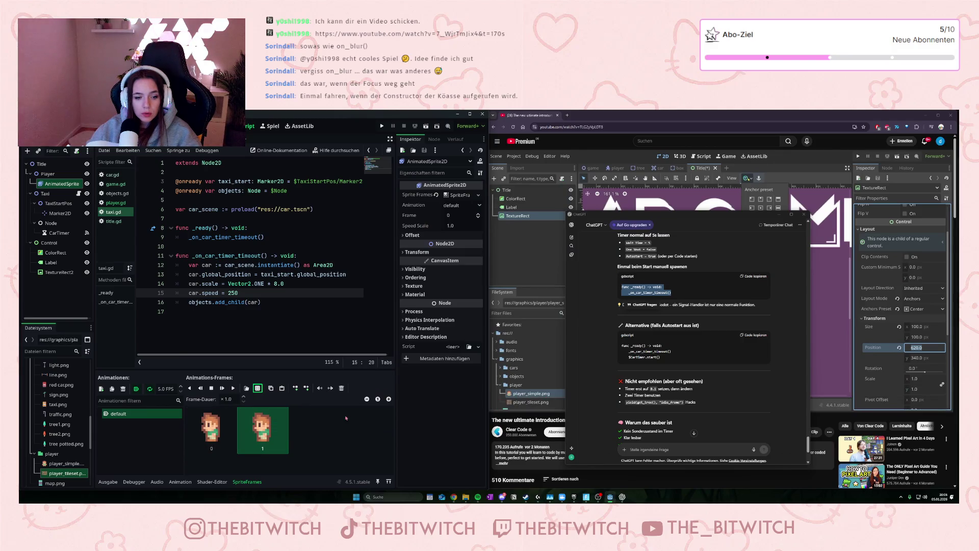
{"action": "mouse_move", "coordinate": [260, 420]}
{"action": "left_mouse_down"}
{"action": "mouse_move", "coordinate": [229, 428]}
{"action": "mouse_move", "coordinate": [56, 408]}
{"action": "mouse_move", "coordinate": [491, 355]}
{"action": "left_mouse_up"}
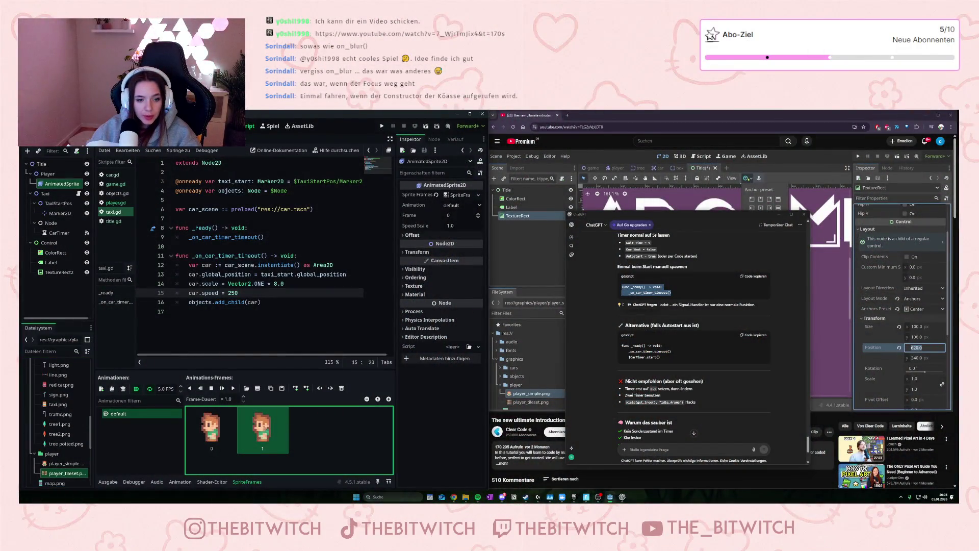
Add a player pose from player_tileset.png as frame 2 of the default animation.
{"action": "left_click", "coordinate": [258, 388]}
{"action": "left_click", "coordinate": [430, 235]}
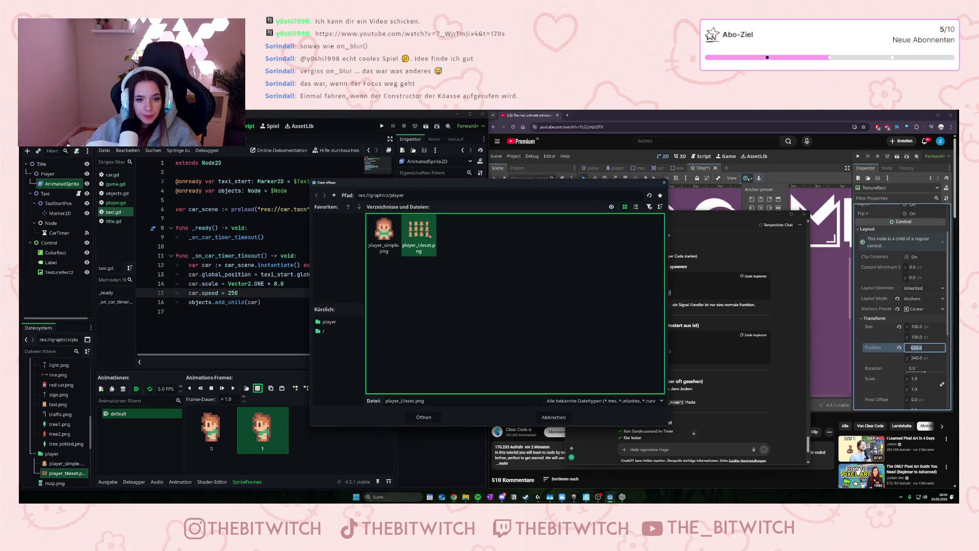
{"action": "left_click", "coordinate": [431, 418]}
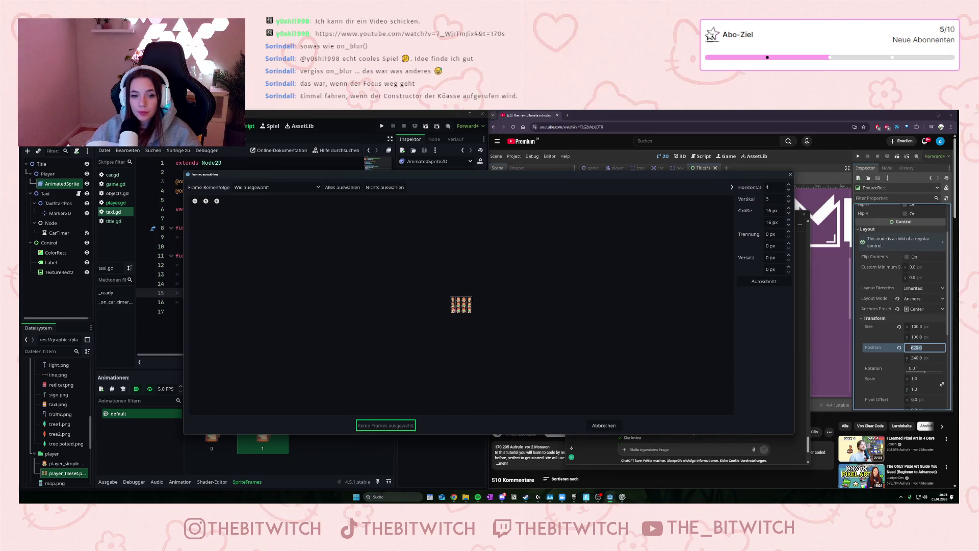
{"action": "scroll", "coordinate": [462, 306], "scroll_direction": "up", "scroll_amount": 3}
{"action": "scroll", "coordinate": [462, 307], "scroll_direction": "up", "scroll_amount": 3}
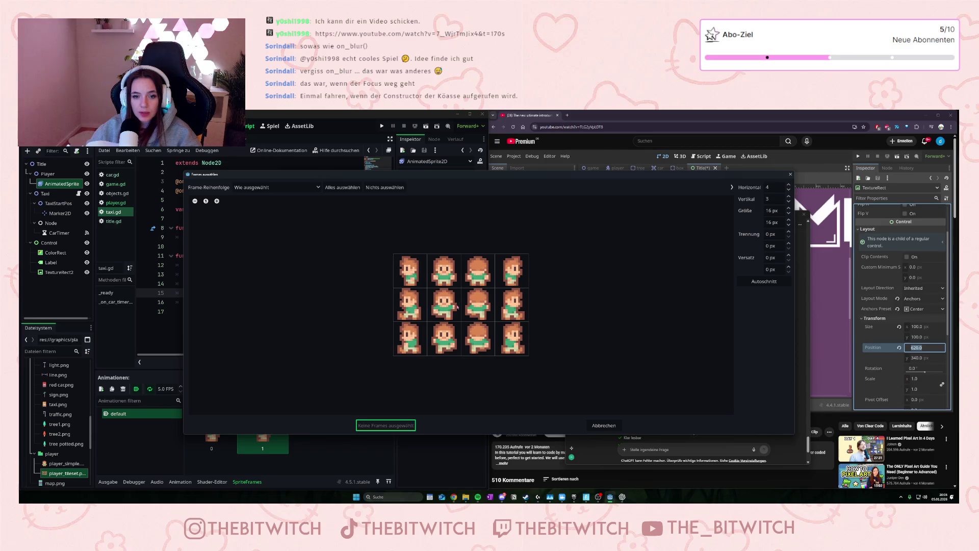
{"action": "left_click", "coordinate": [423, 303]}
{"action": "left_click", "coordinate": [386, 425]}
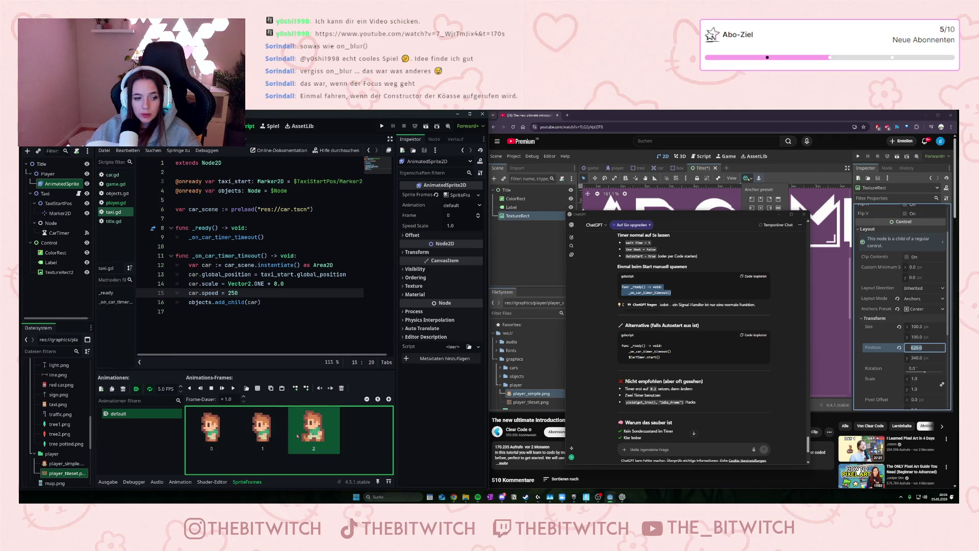
Add the bottom-left pose of player_tileset.png as frame 3.
{"action": "left_click", "coordinate": [267, 436]}
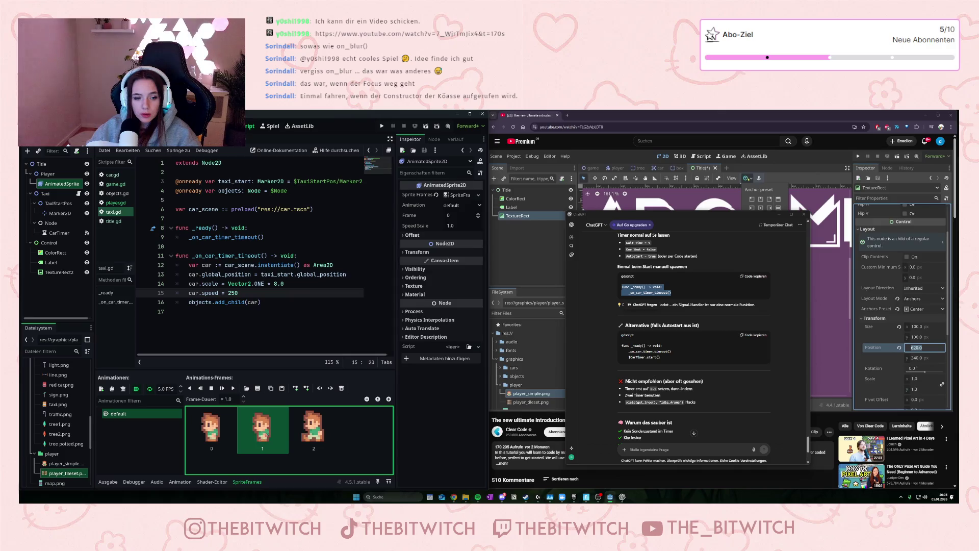
{"action": "left_click", "coordinate": [258, 388]}
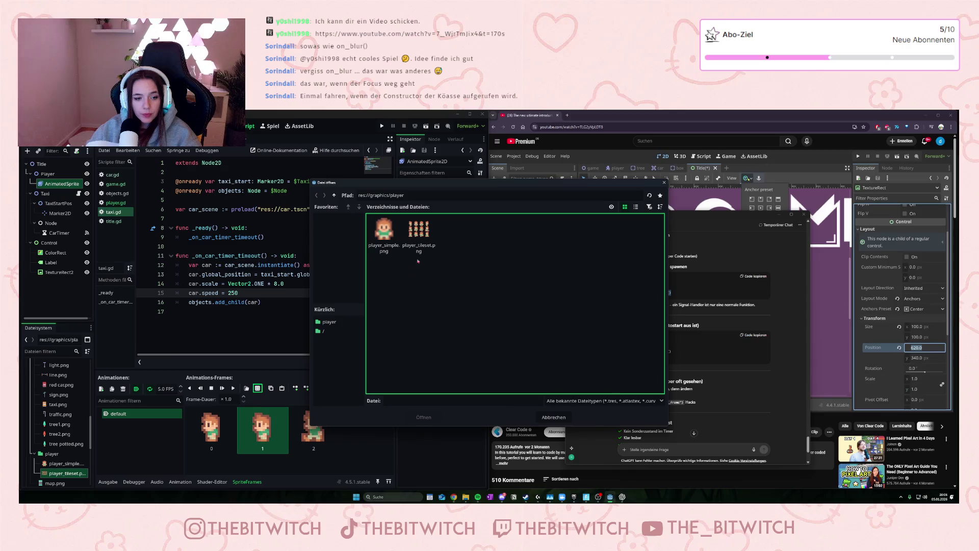
{"action": "double_click", "coordinate": [419, 229]}
{"action": "left_click", "coordinate": [410, 305]}
{"action": "left_click", "coordinate": [411, 338]}
{"action": "left_click", "coordinate": [411, 338]}
{"action": "left_click", "coordinate": [410, 270]}
{"action": "left_click", "coordinate": [411, 304]}
{"action": "left_click", "coordinate": [410, 270]}
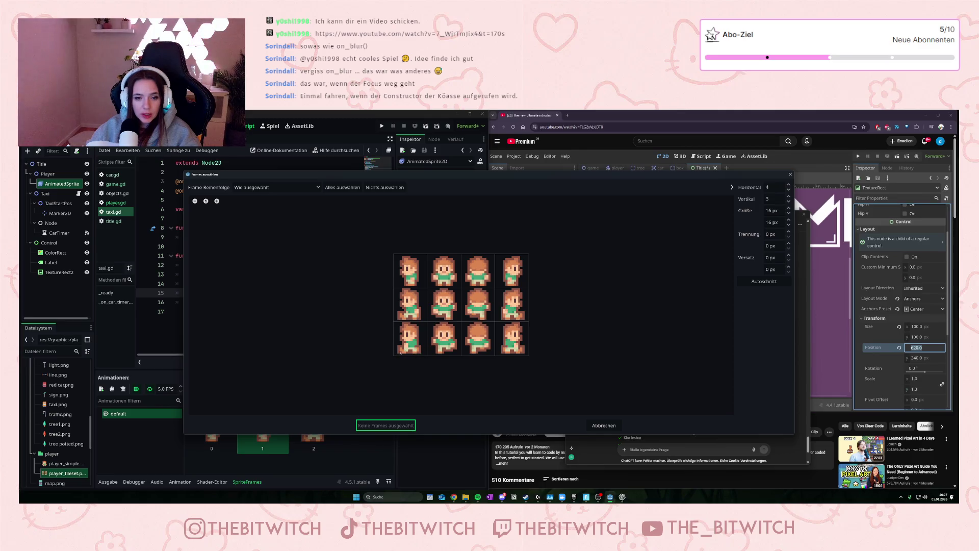
{"action": "left_click", "coordinate": [405, 342]}
{"action": "left_click", "coordinate": [389, 427]}
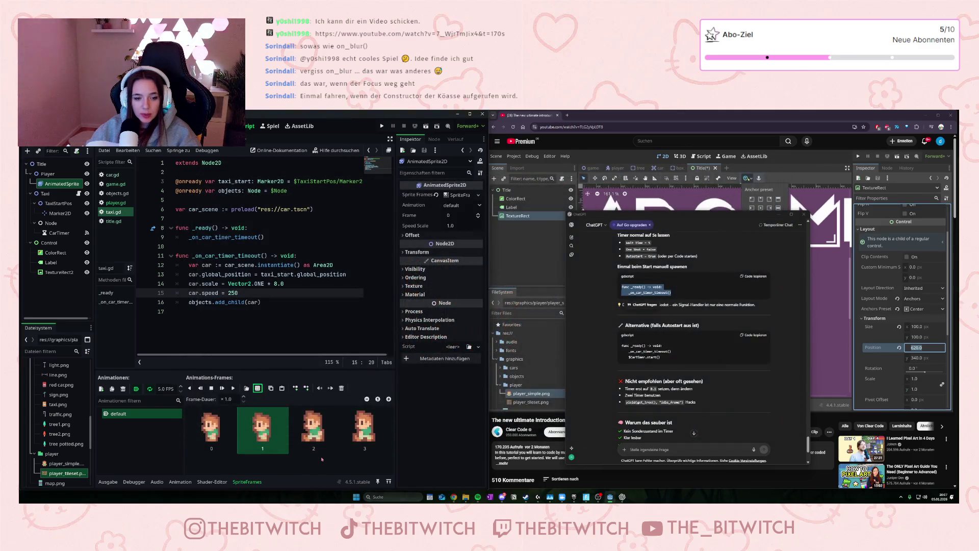
Reorder frame 1 and review frames 2 and 3 of the walk cycle.
{"action": "left_click_drag", "start_coordinate": [260, 441], "coordinate": [352, 435]}
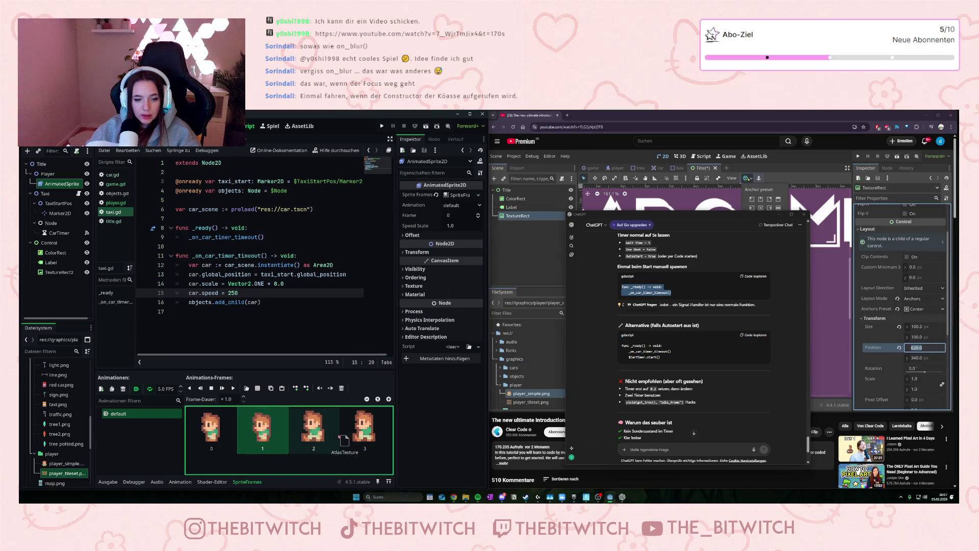
{"action": "left_click", "coordinate": [301, 450]}
{"action": "key", "text": "Right"}
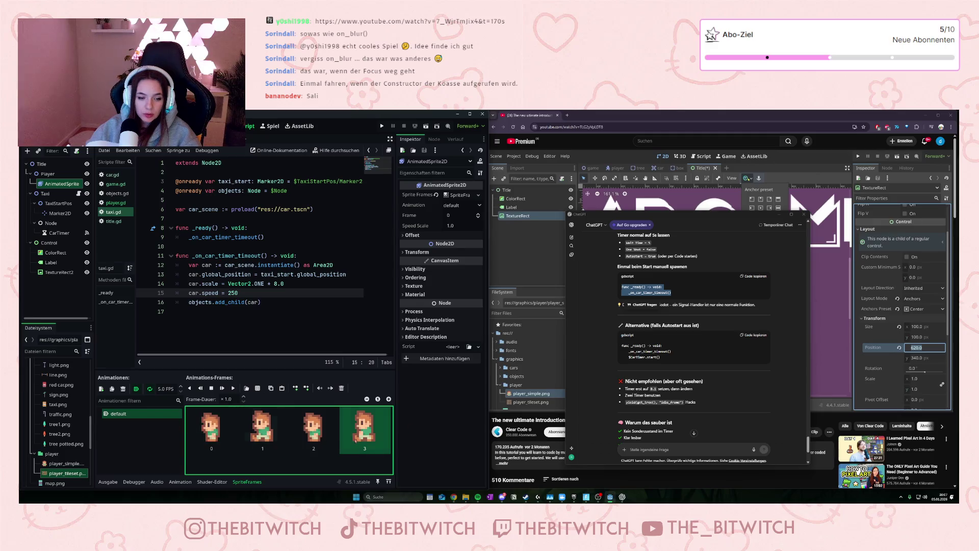
{"action": "key", "text": "ctrl"}
{"action": "key", "text": "ctrl"}
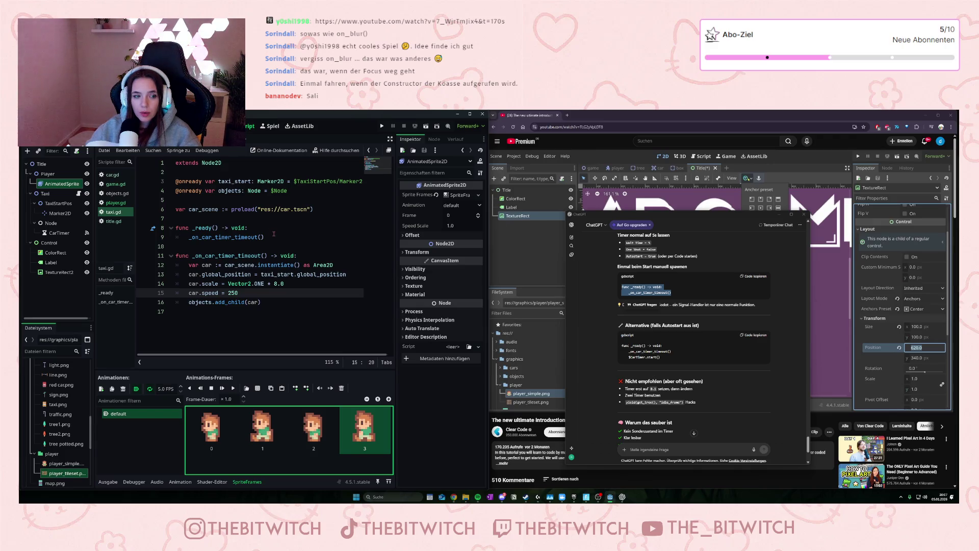
{"action": "left_click", "coordinate": [307, 227]}
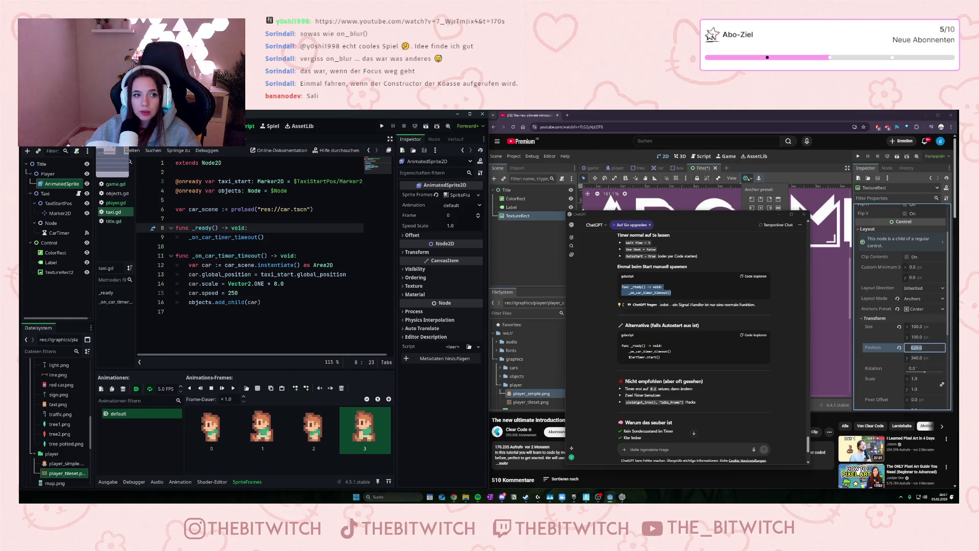
{"action": "left_click", "coordinate": [255, 284]}
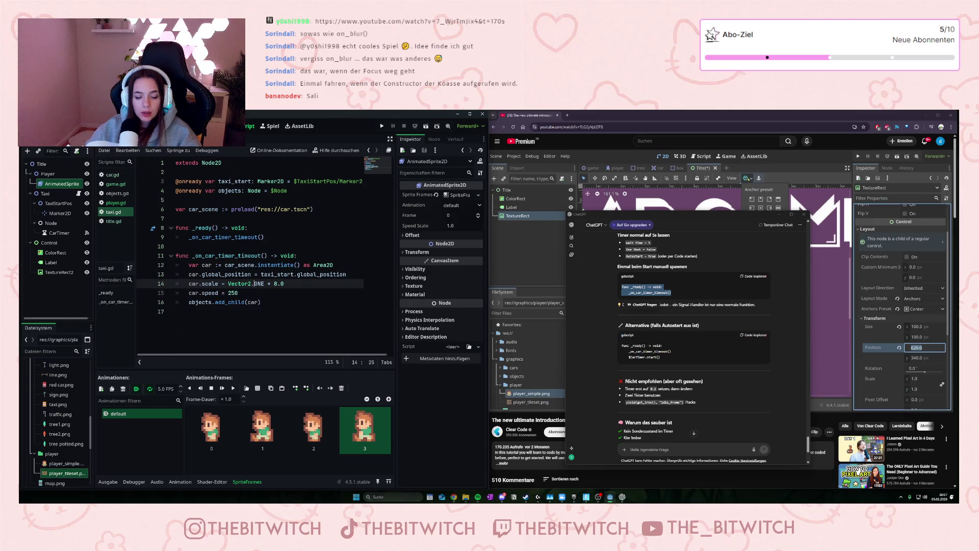
{"action": "key", "text": "ctrl+F1"}
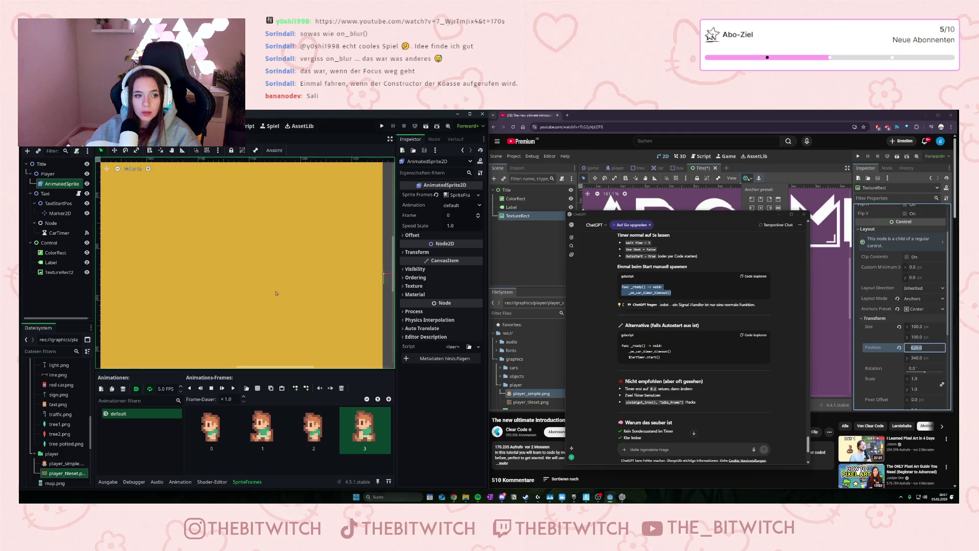
Move the player sprite down and right and raise its Z Index to 1.
{"action": "scroll", "coordinate": [275, 293], "scroll_direction": "down", "scroll_amount": 5}
{"action": "scroll", "coordinate": [199, 286], "scroll_direction": "up", "scroll_amount": 3}
{"action": "scroll", "coordinate": [135, 246], "scroll_direction": "down", "scroll_amount": 2}
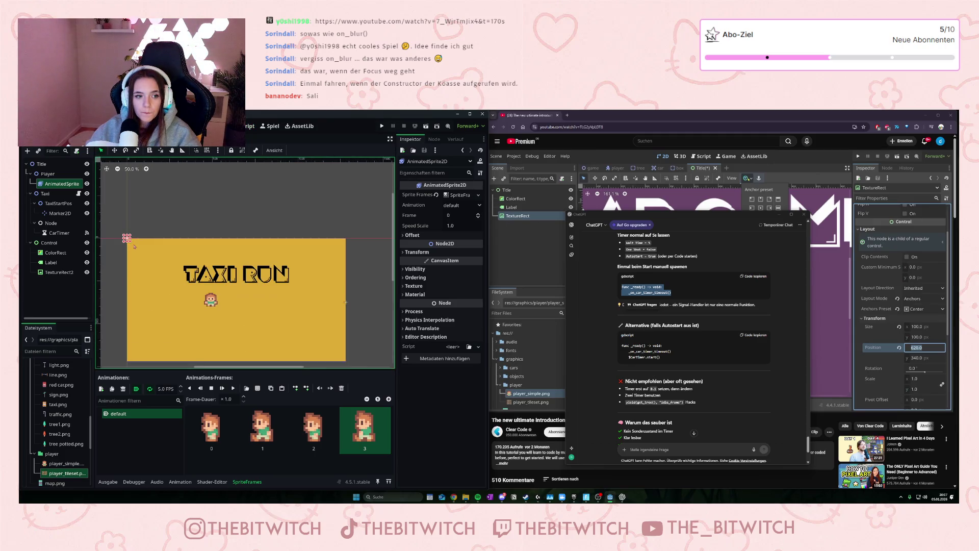
{"action": "scroll", "coordinate": [134, 246], "scroll_direction": "up", "scroll_amount": 1}
{"action": "scroll", "coordinate": [132, 260], "scroll_direction": "up", "scroll_amount": 4}
{"action": "scroll", "coordinate": [133, 260], "scroll_direction": "up", "scroll_amount": 2}
{"action": "mouse_move", "coordinate": [136, 261]}
{"action": "left_mouse_down"}
{"action": "mouse_move", "coordinate": [174, 267]}
{"action": "mouse_move", "coordinate": [346, 371]}
{"action": "mouse_move", "coordinate": [343, 346]}
{"action": "left_mouse_up"}
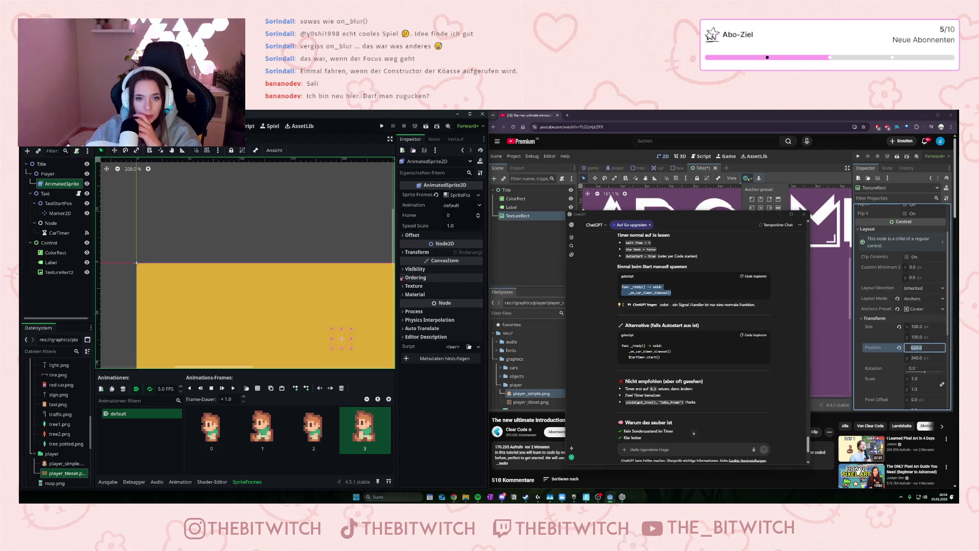
{"action": "left_click", "coordinate": [411, 278]}
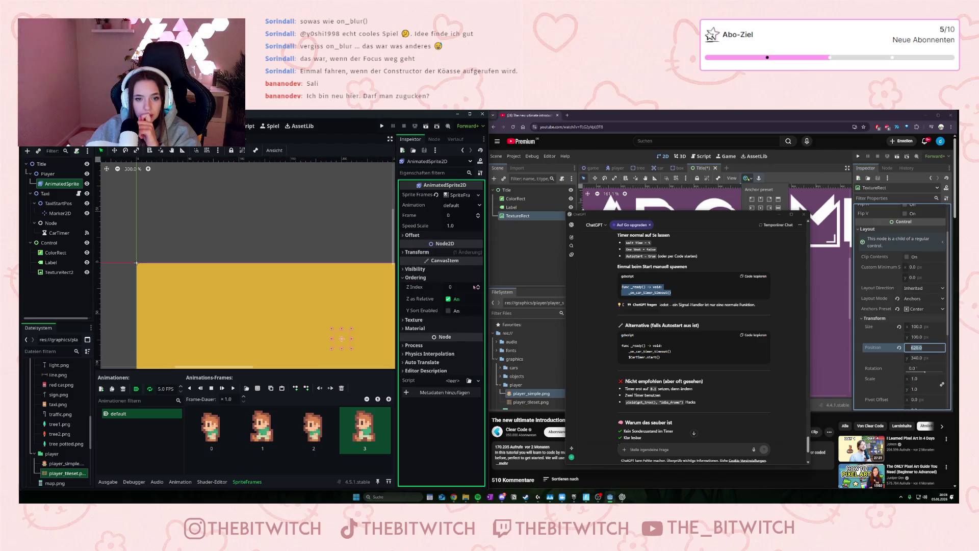
{"action": "left_click", "coordinate": [477, 285]}
Reset the yellow ColorRect background's anchor offsets back to 0 px.
{"action": "scroll", "coordinate": [242, 331], "scroll_direction": "down", "scroll_amount": 3}
{"action": "scroll", "coordinate": [333, 334], "scroll_direction": "down", "scroll_amount": 3}
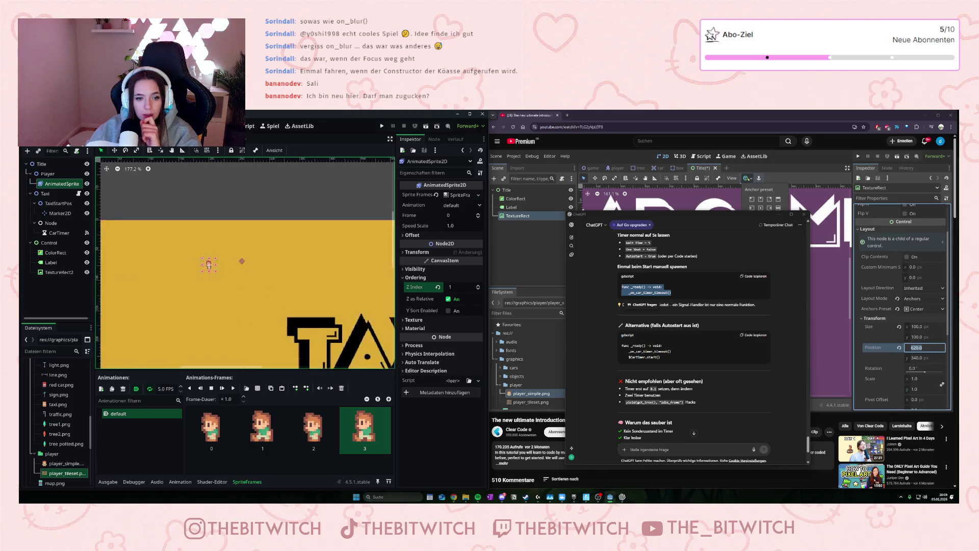
{"action": "mouse_move", "coordinate": [180, 215]}
{"action": "left_mouse_down"}
{"action": "mouse_move", "coordinate": [250, 336]}
{"action": "mouse_move", "coordinate": [266, 287]}
{"action": "mouse_move", "coordinate": [182, 219]}
{"action": "left_mouse_up"}
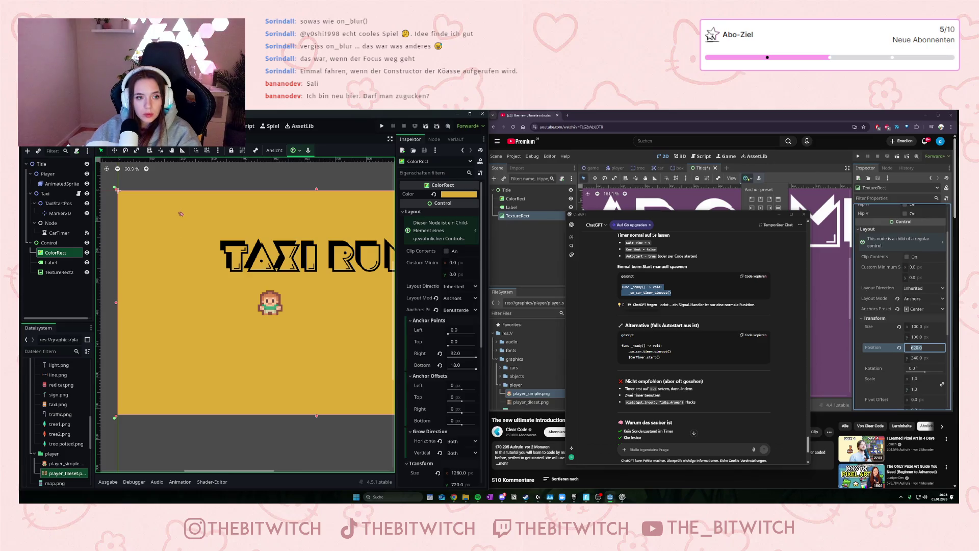
{"action": "scroll", "coordinate": [175, 232], "scroll_direction": "up", "scroll_amount": 3}
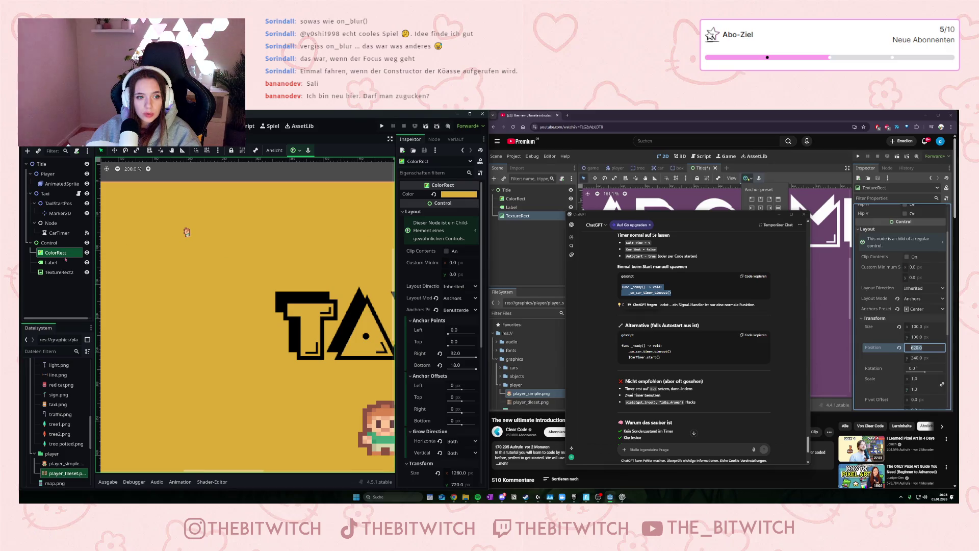
{"action": "left_click", "coordinate": [58, 183]}
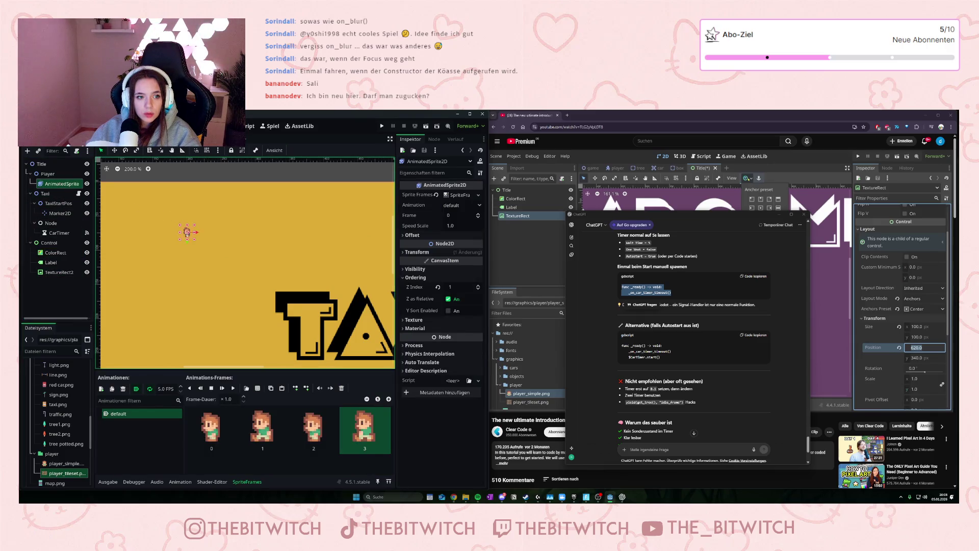
{"action": "scroll", "coordinate": [187, 231], "scroll_direction": "down", "scroll_amount": 3}
{"action": "left_click", "coordinate": [166, 232]}
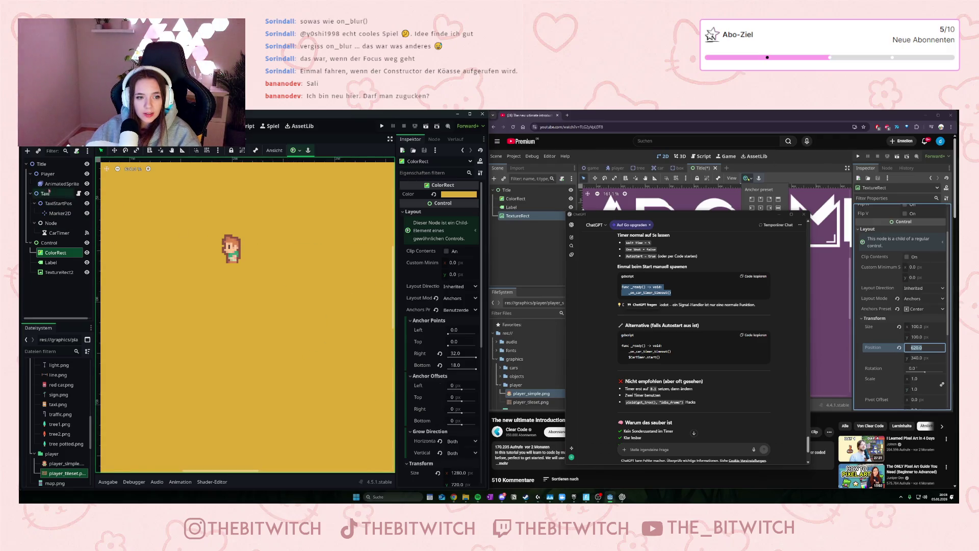
{"action": "left_click", "coordinate": [245, 251]}
{"action": "left_click", "coordinate": [232, 253]}
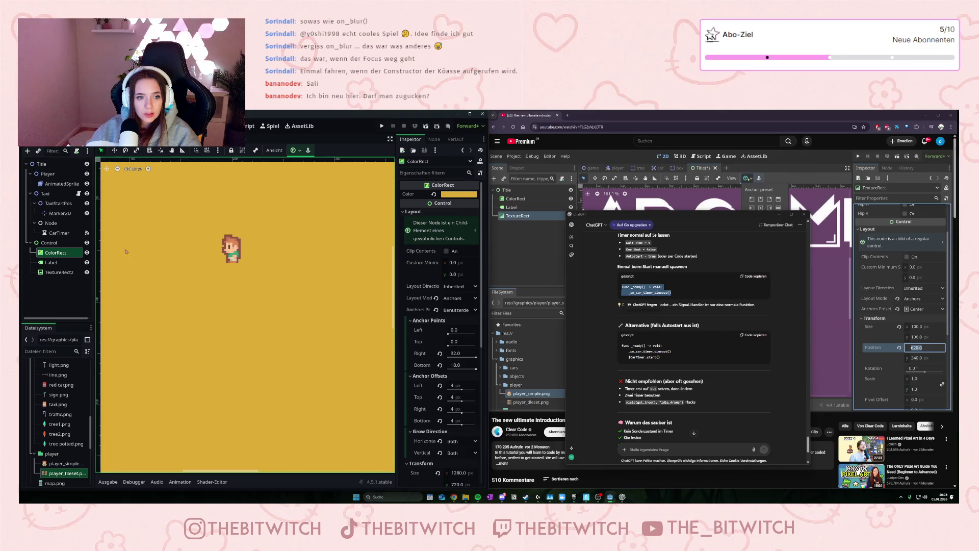
{"action": "scroll", "coordinate": [107, 267], "scroll_direction": "down", "scroll_amount": 3}
{"action": "scroll", "coordinate": [133, 276], "scroll_direction": "up", "scroll_amount": 3}
{"action": "scroll", "coordinate": [143, 281], "scroll_direction": "down", "scroll_amount": 3}
{"action": "scroll", "coordinate": [163, 286], "scroll_direction": "up", "scroll_amount": 2}
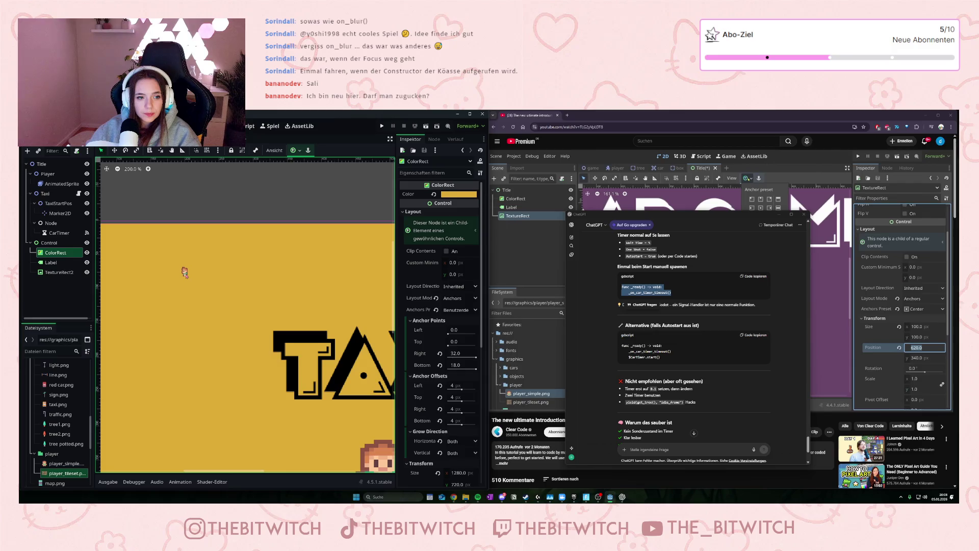
{"action": "key", "text": "ctrl+z"}
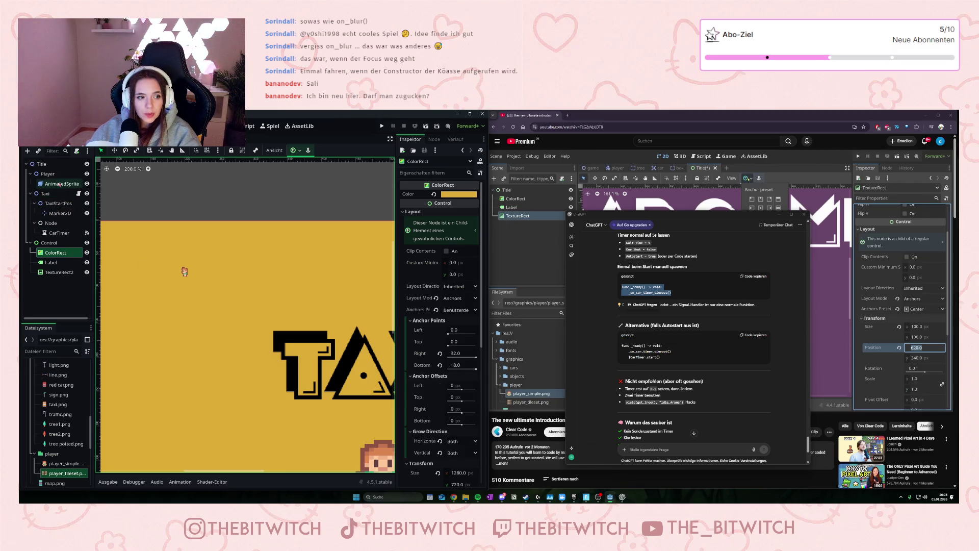
Raise the player AnimatedSprite's Z Index from 1 to 2.
{"action": "left_click", "coordinate": [59, 184]}
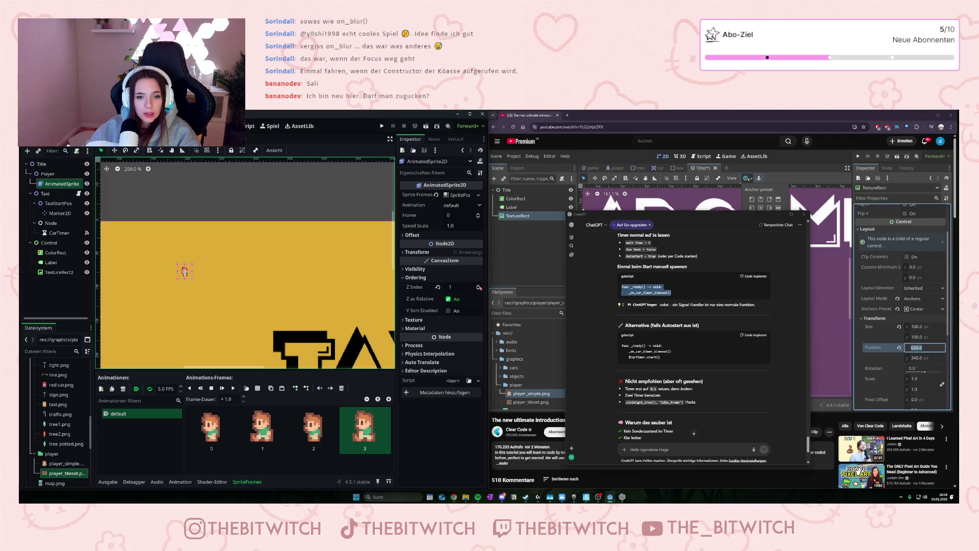
{"action": "left_click", "coordinate": [478, 285]}
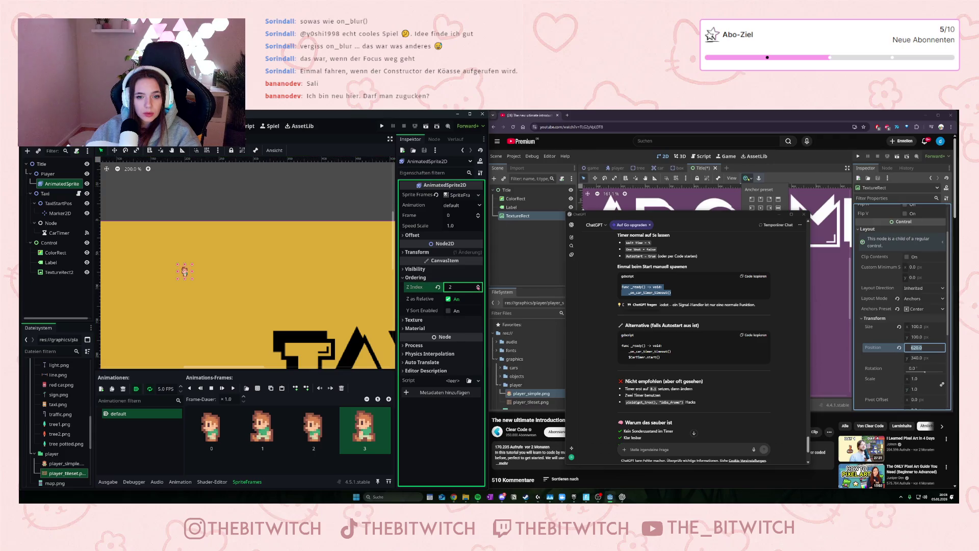
{"action": "left_click", "coordinate": [185, 274]}
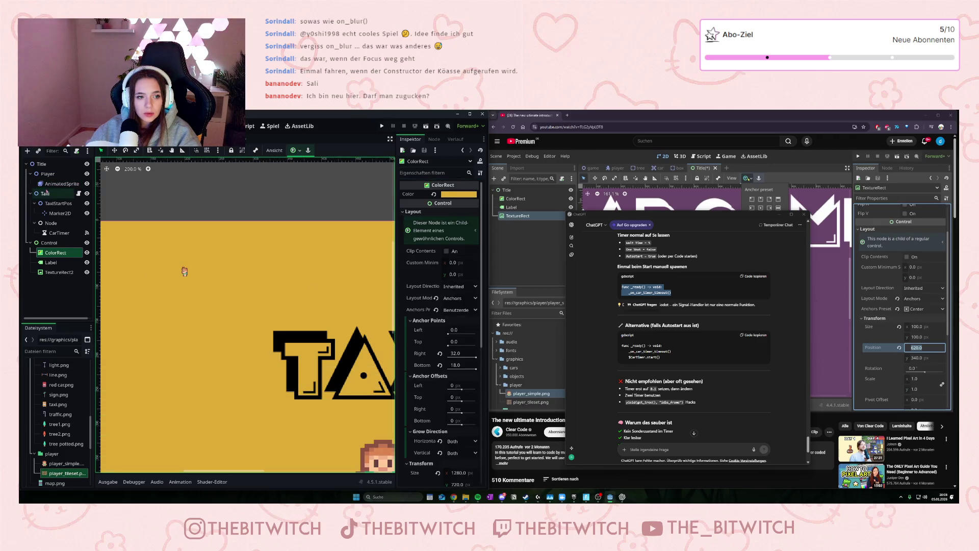
{"action": "left_click", "coordinate": [184, 271]}
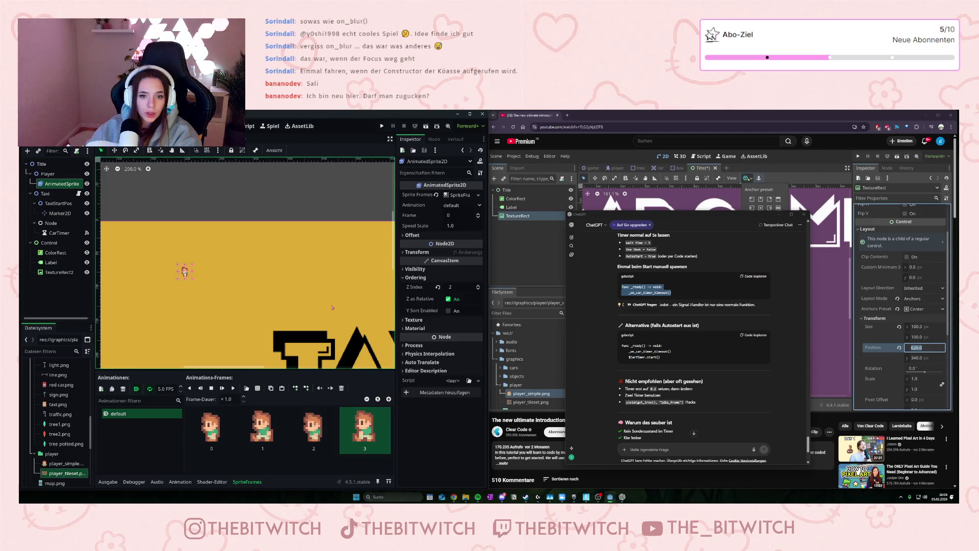
{"action": "scroll", "coordinate": [215, 290], "scroll_direction": "down", "scroll_amount": 5}
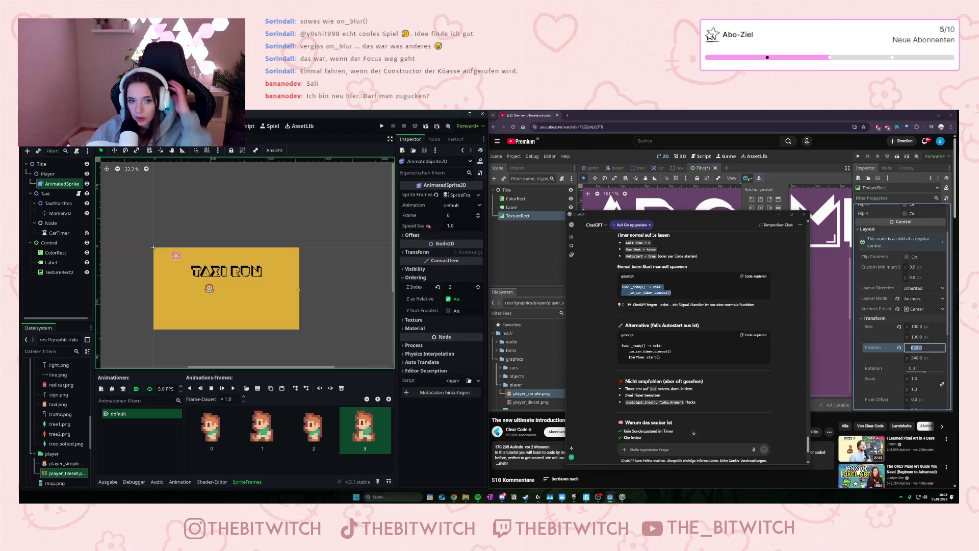
Set the player sprite's Position X to 1300 in the Inspector.
{"action": "left_click", "coordinate": [410, 252]}
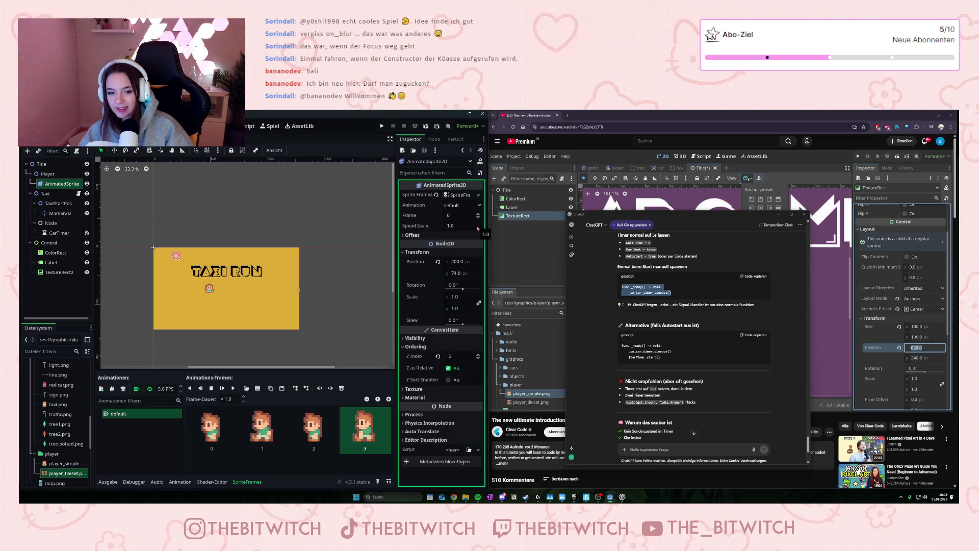
{"action": "left_click", "coordinate": [457, 262]}
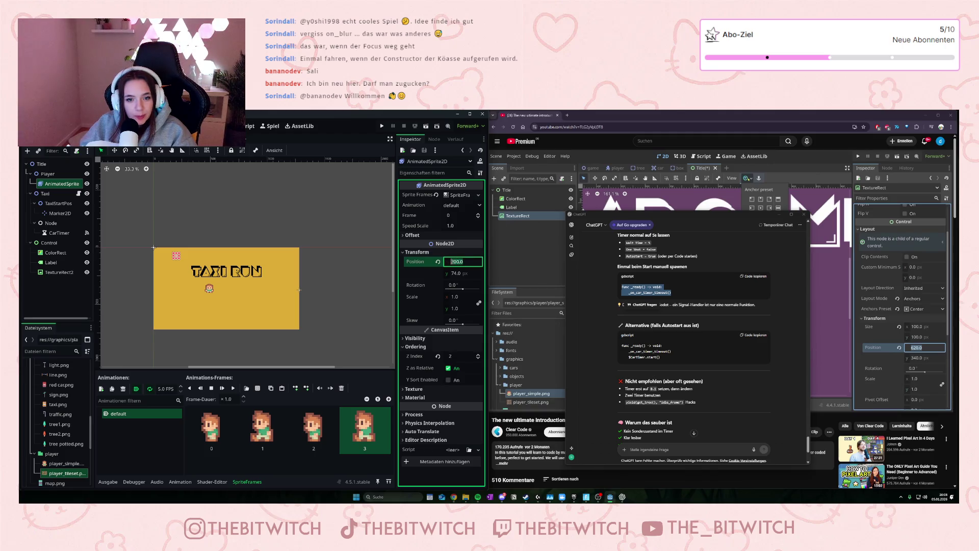
{"action": "key", "text": "Up"}
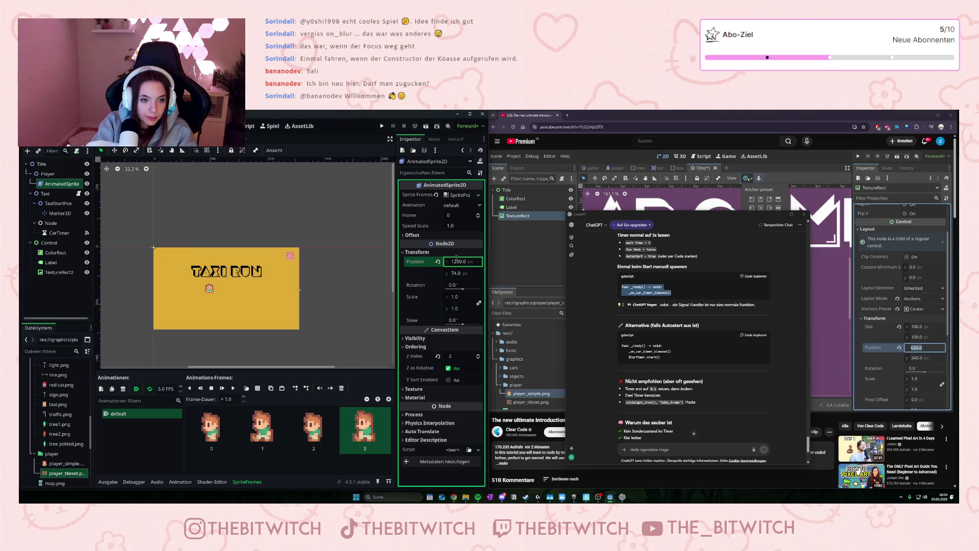
{"action": "scroll", "coordinate": [322, 243], "scroll_direction": "up", "scroll_amount": 3}
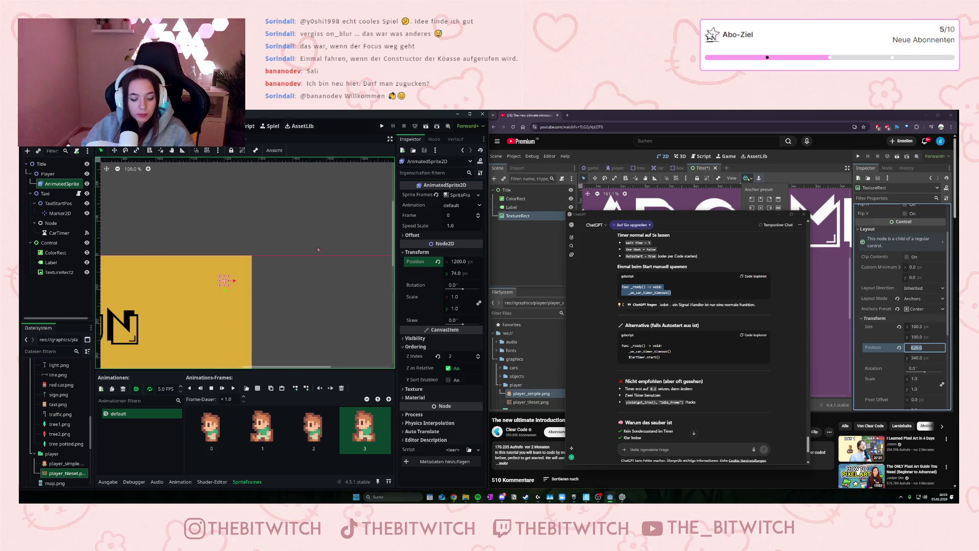
{"action": "left_click", "coordinate": [455, 263]}
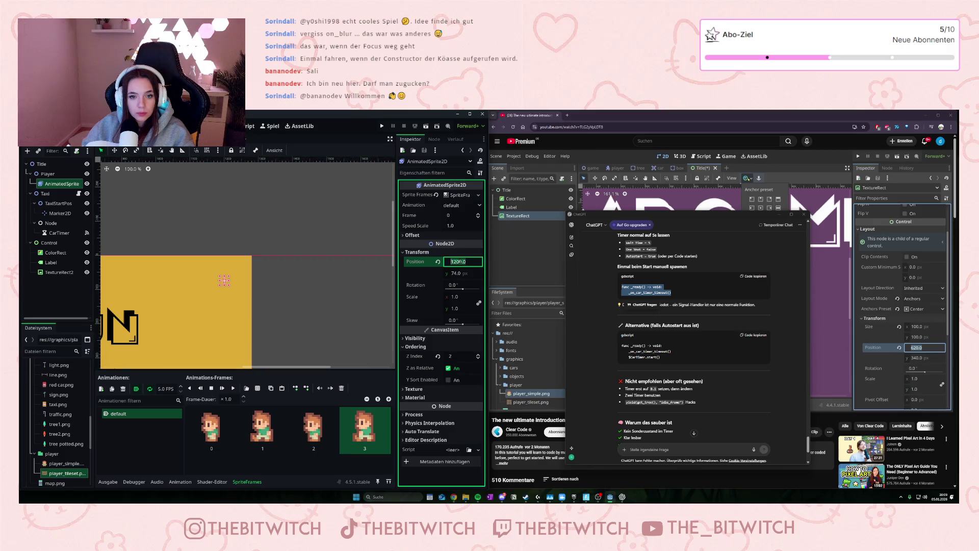
{"action": "type", "text": "3"}
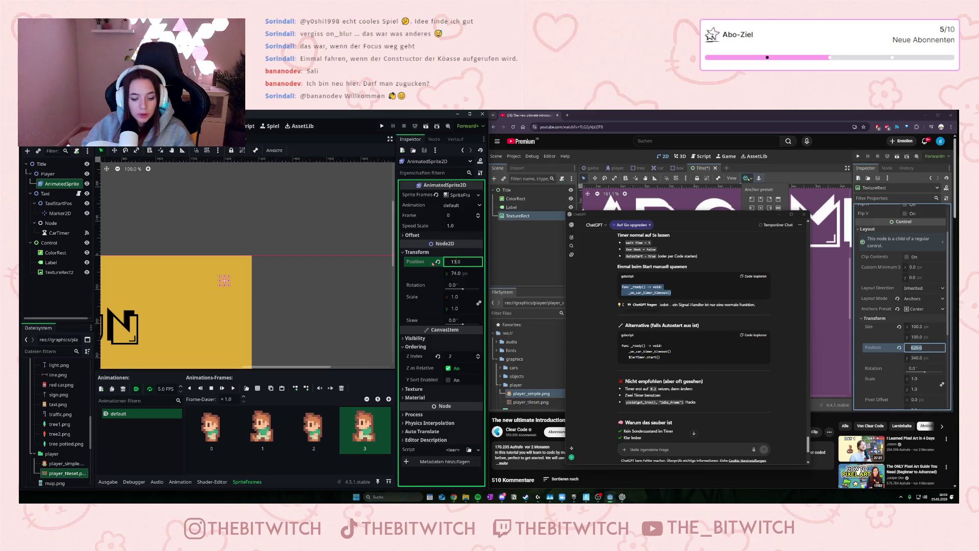
{"action": "key", "text": "Return"}
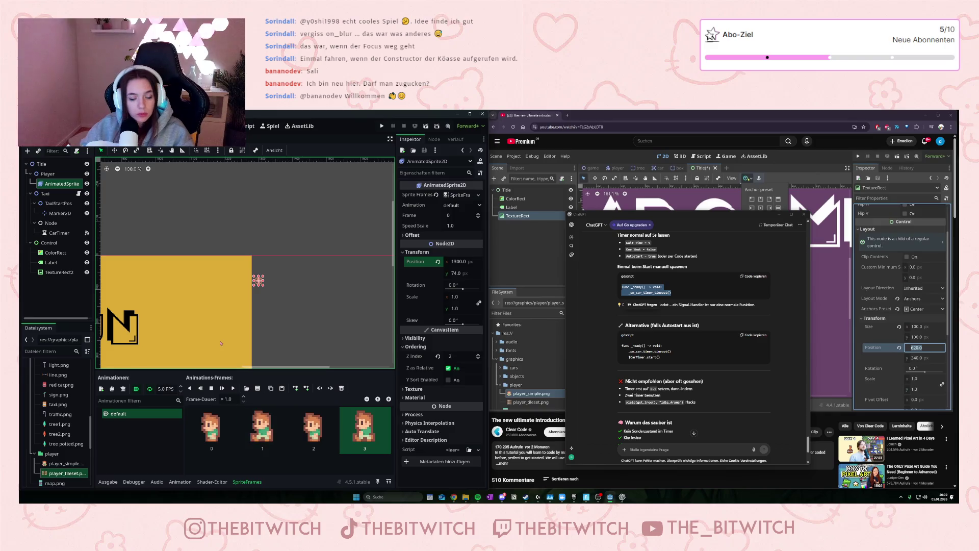
Drag the player sprite down to sit beside the yellow title area.
{"action": "scroll", "coordinate": [276, 284], "scroll_direction": "up", "scroll_amount": 6}
{"action": "left_click_drag", "start_coordinate": [244, 277], "coordinate": [249, 343]}
{"action": "scroll", "coordinate": [244, 331], "scroll_direction": "down", "scroll_amount": 1}
{"action": "right_click", "coordinate": [281, 358]}
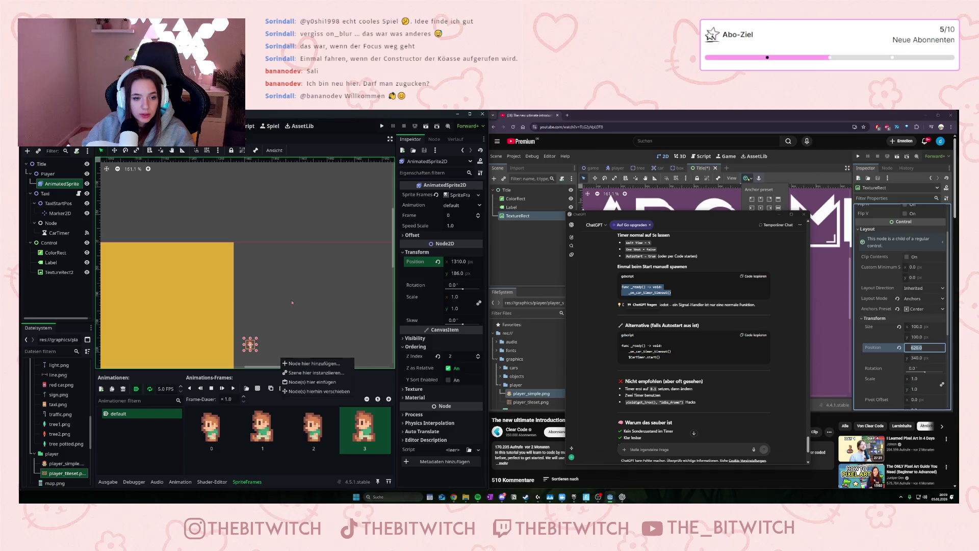
{"action": "left_click", "coordinate": [292, 292]}
{"action": "left_click", "coordinate": [291, 292]}
{"action": "scroll", "coordinate": [302, 313], "scroll_direction": "up", "scroll_amount": 1}
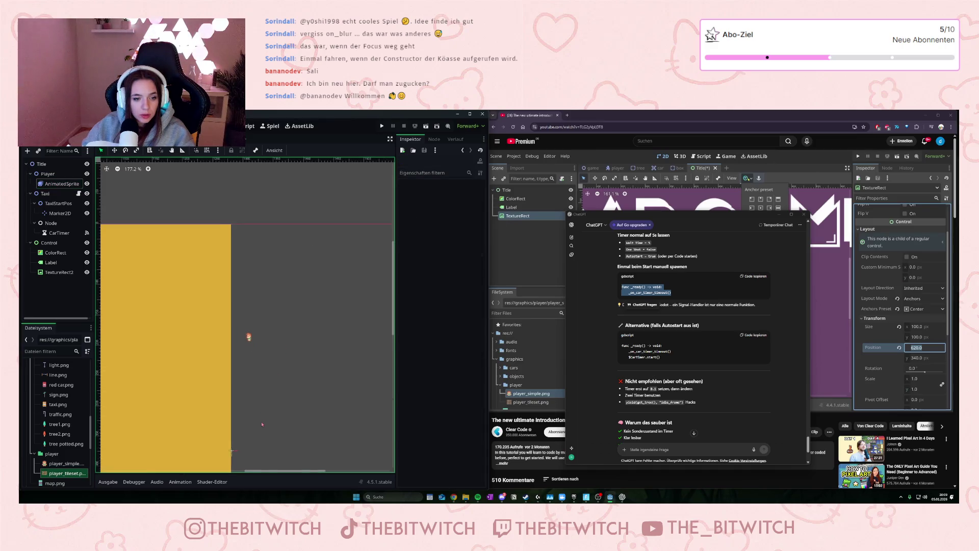
{"action": "left_click", "coordinate": [290, 225]}
{"action": "left_click_drag", "start_coordinate": [290, 225], "coordinate": [279, 339]}
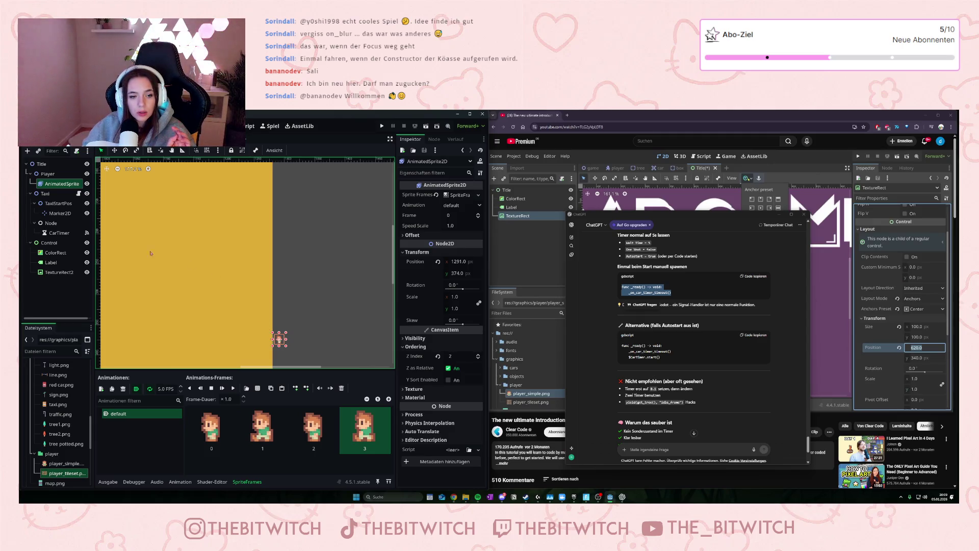
Move the TextStartPos Marker2D right next to the player sprite, around 1301, 375.
{"action": "left_click", "coordinate": [60, 213]}
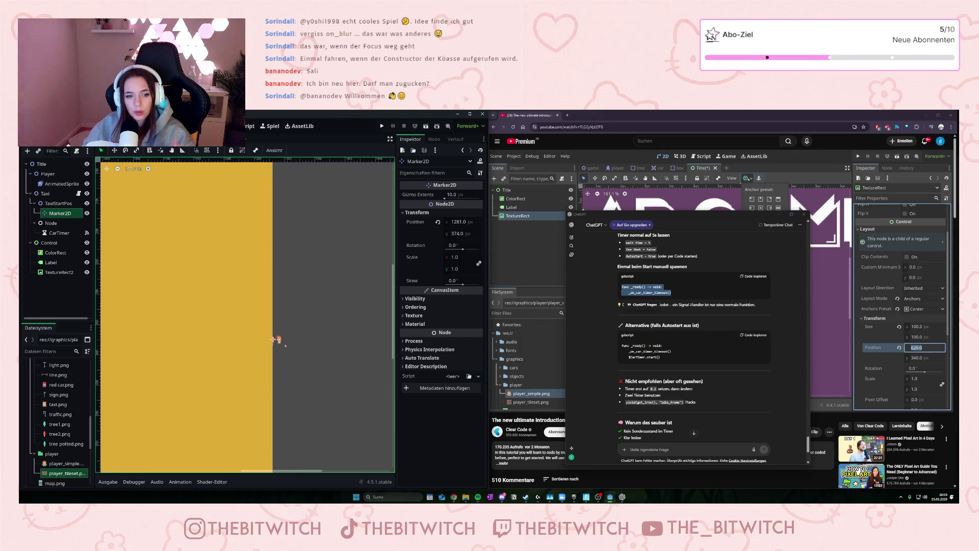
{"action": "scroll", "coordinate": [283, 343], "scroll_direction": "up", "scroll_amount": 5}
{"action": "left_click_drag", "start_coordinate": [228, 329], "coordinate": [271, 330]}
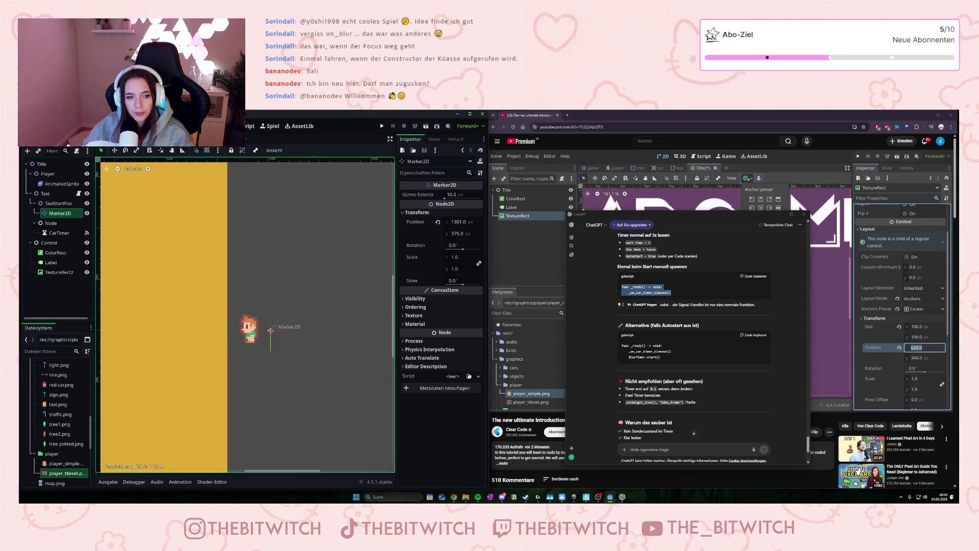
{"action": "scroll", "coordinate": [242, 352], "scroll_direction": "down", "scroll_amount": 8}
{"action": "scroll", "coordinate": [242, 352], "scroll_direction": "up", "scroll_amount": 4}
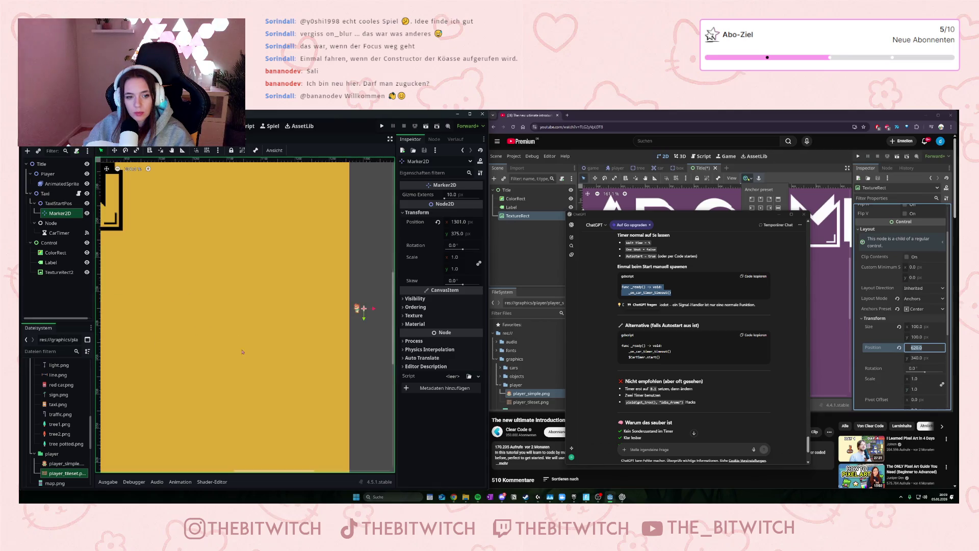
{"action": "scroll", "coordinate": [243, 352], "scroll_direction": "down", "scroll_amount": 10}
Run the game with F5, watch taxis drive past the player, then stop it.
{"action": "key", "text": "F5"}
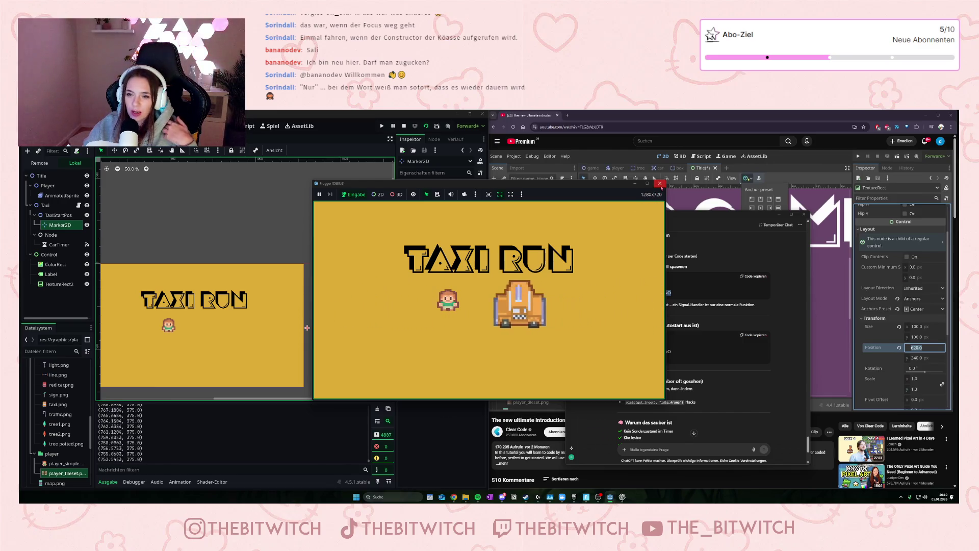
{"action": "left_click", "coordinate": [660, 185]}
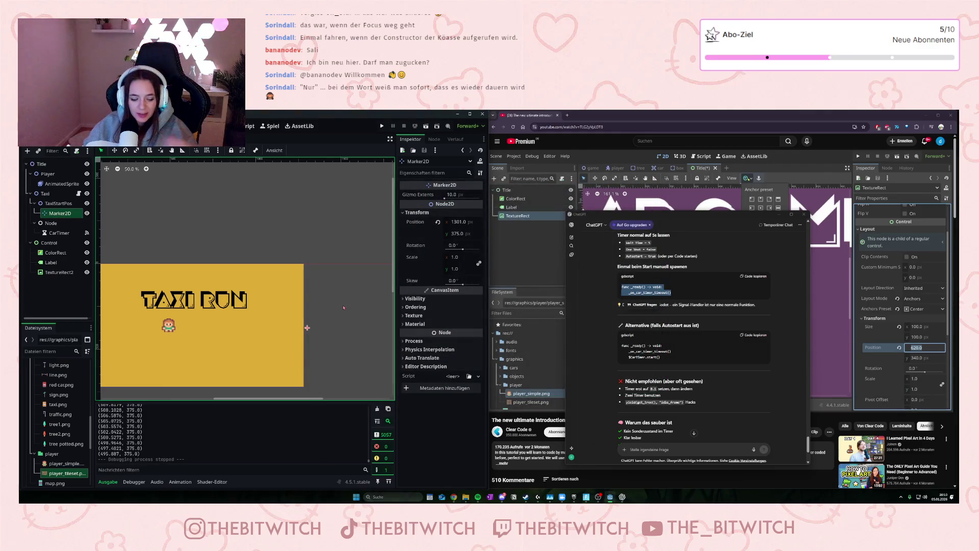
{"action": "scroll", "coordinate": [312, 327], "scroll_direction": "up", "scroll_amount": 6}
{"action": "left_click", "coordinate": [275, 332]}
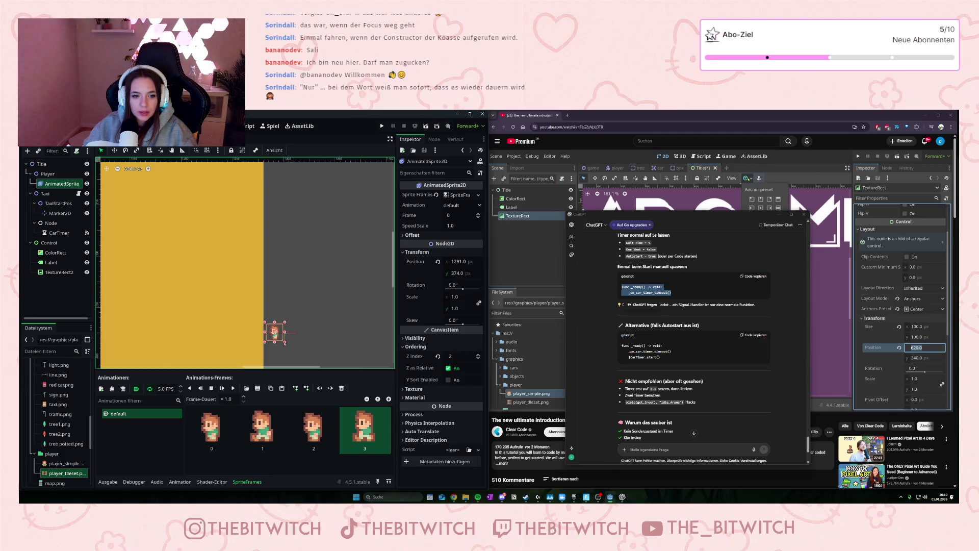
Undo an accidental sprite scale-up and move the start marker right to x 1330.
{"action": "left_click_drag", "start_coordinate": [285, 342], "coordinate": [297, 360]}
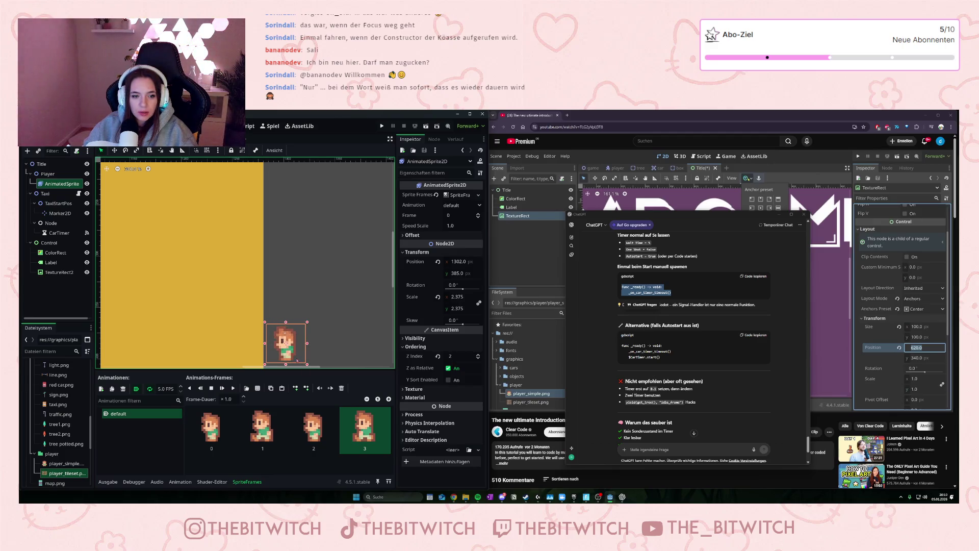
{"action": "key", "text": "ctrl+z"}
{"action": "left_click", "coordinate": [287, 335]}
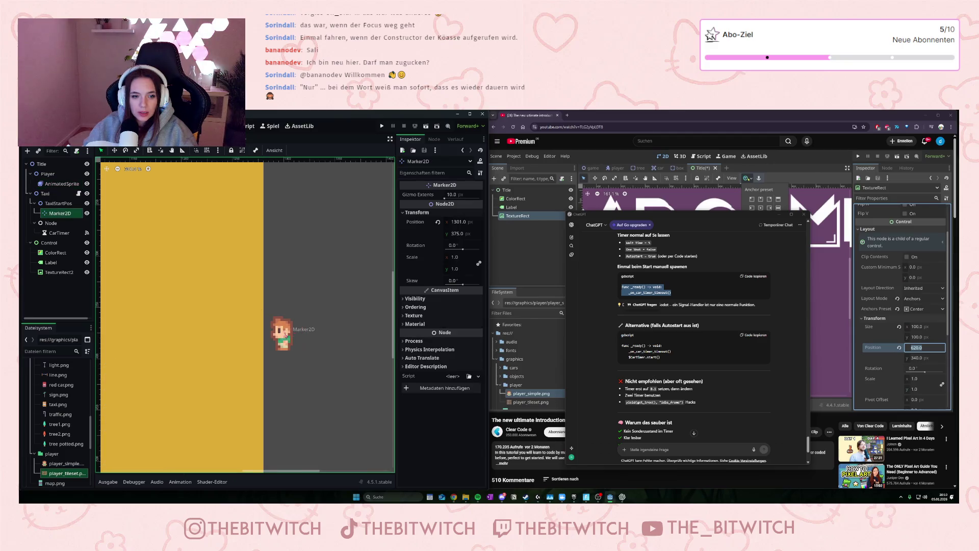
{"action": "left_click_drag", "start_coordinate": [287, 332], "coordinate": [313, 333]}
Delete the TextureRect2 player image from the title scene.
{"action": "scroll", "coordinate": [354, 355], "scroll_direction": "down", "scroll_amount": 5}
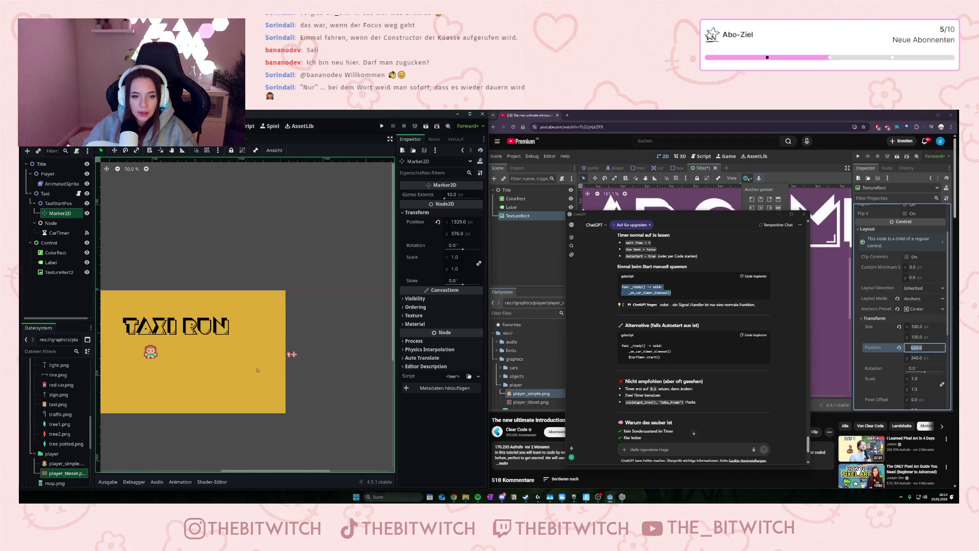
{"action": "left_click", "coordinate": [238, 350]}
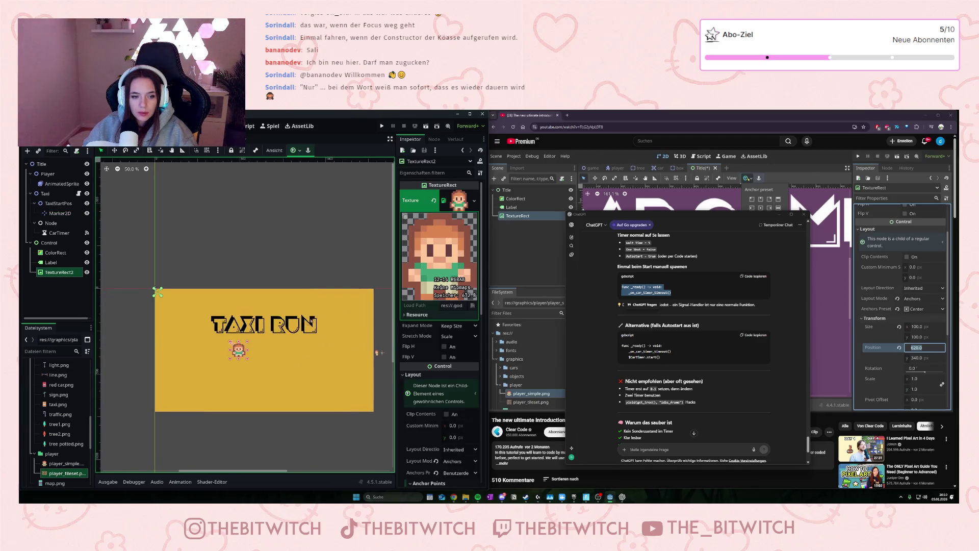
{"action": "key", "text": "Delete"}
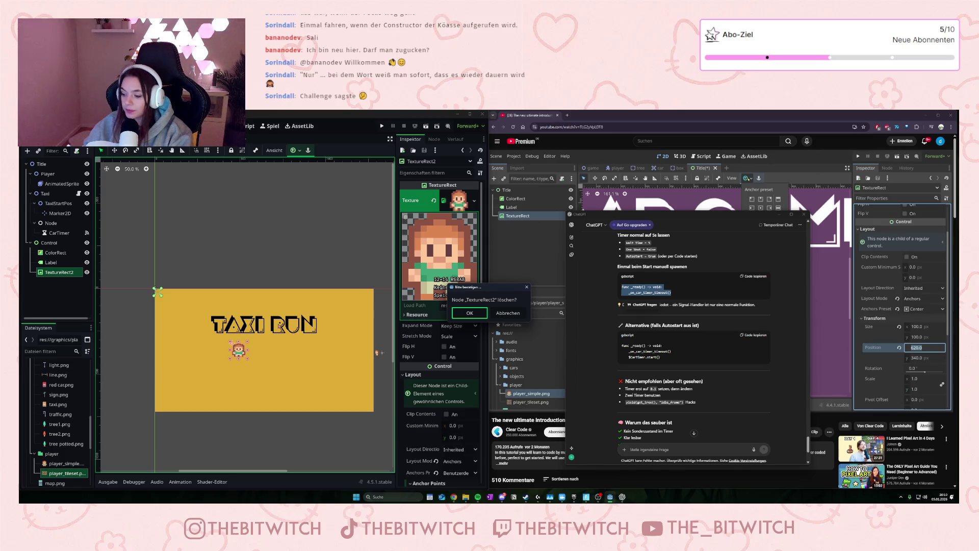
{"action": "left_click", "coordinate": [471, 313]}
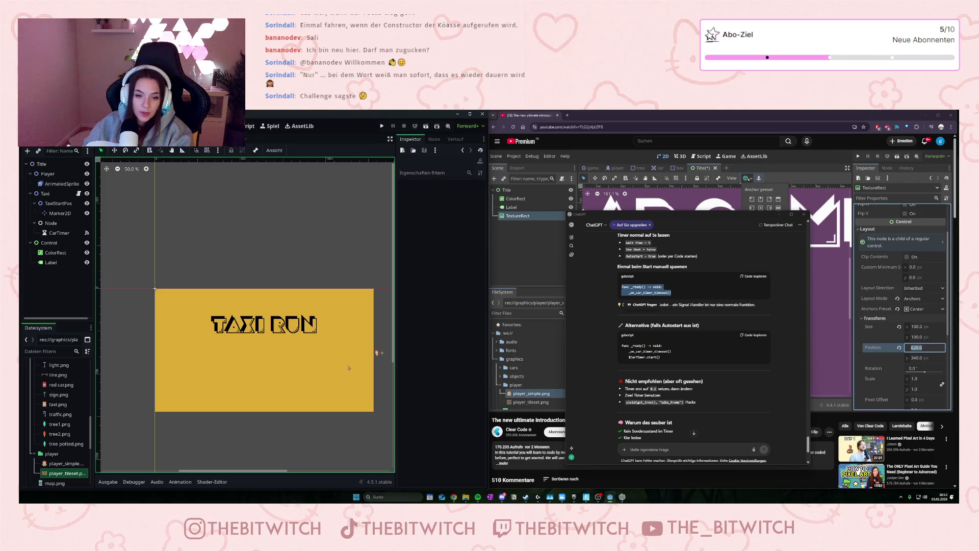
Enlarge the player's AnimatedSprite2D to scale 3.563 beside the TAXI RUN title, then deselect it.
{"action": "scroll", "coordinate": [360, 359], "scroll_direction": "up", "scroll_amount": 5}
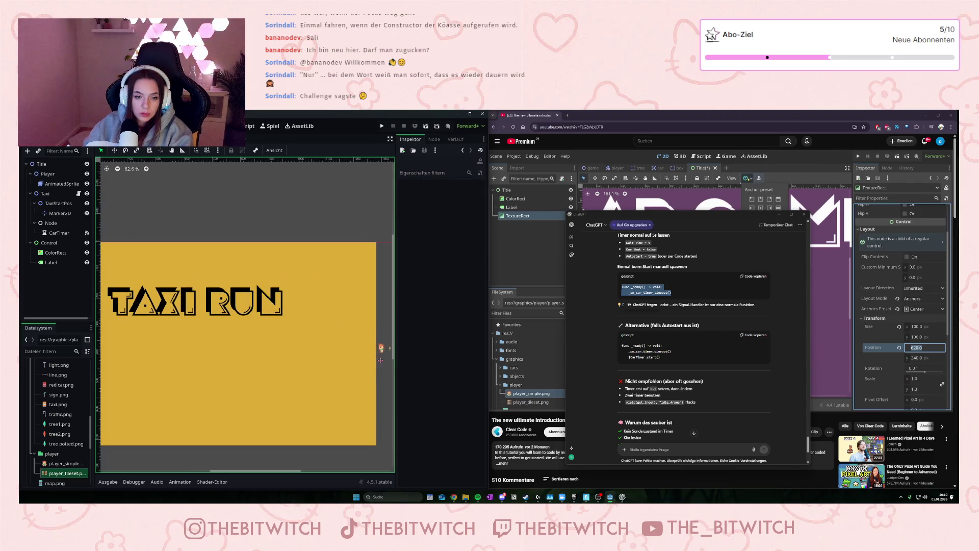
{"action": "left_click", "coordinate": [363, 351]}
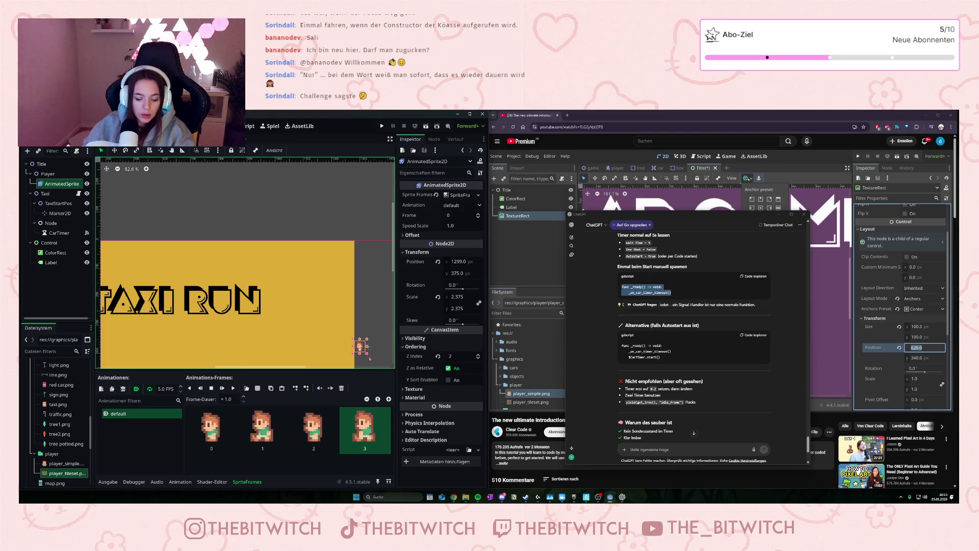
{"action": "mouse_move", "coordinate": [370, 358]}
{"action": "left_mouse_down"}
{"action": "mouse_move", "coordinate": [362, 346]}
{"action": "mouse_move", "coordinate": [373, 347]}
{"action": "left_mouse_up"}
{"action": "left_click", "coordinate": [367, 345]}
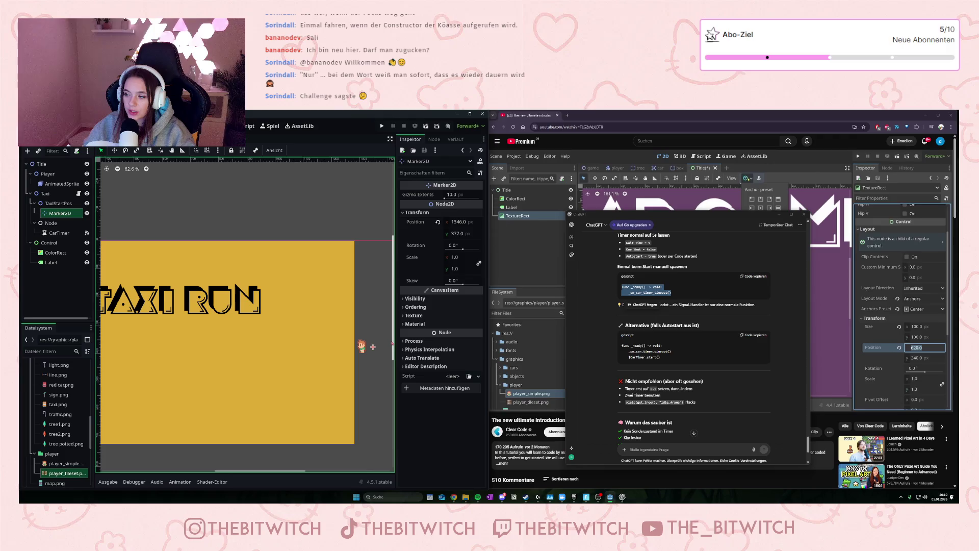
{"action": "scroll", "coordinate": [278, 359], "scroll_direction": "down", "scroll_amount": 2}
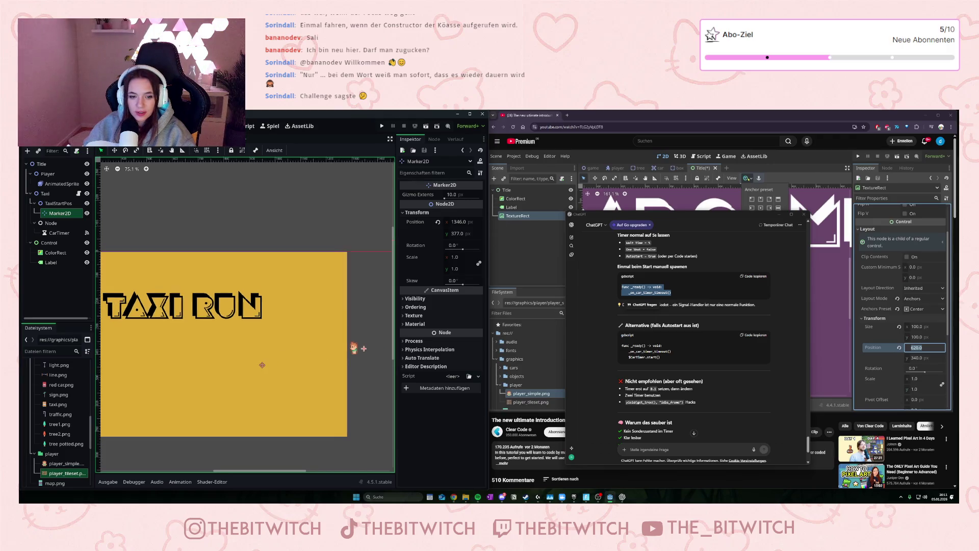
{"action": "scroll", "coordinate": [286, 364], "scroll_direction": "up", "scroll_amount": 1}
{"action": "scroll", "coordinate": [307, 363], "scroll_direction": "down", "scroll_amount": 2}
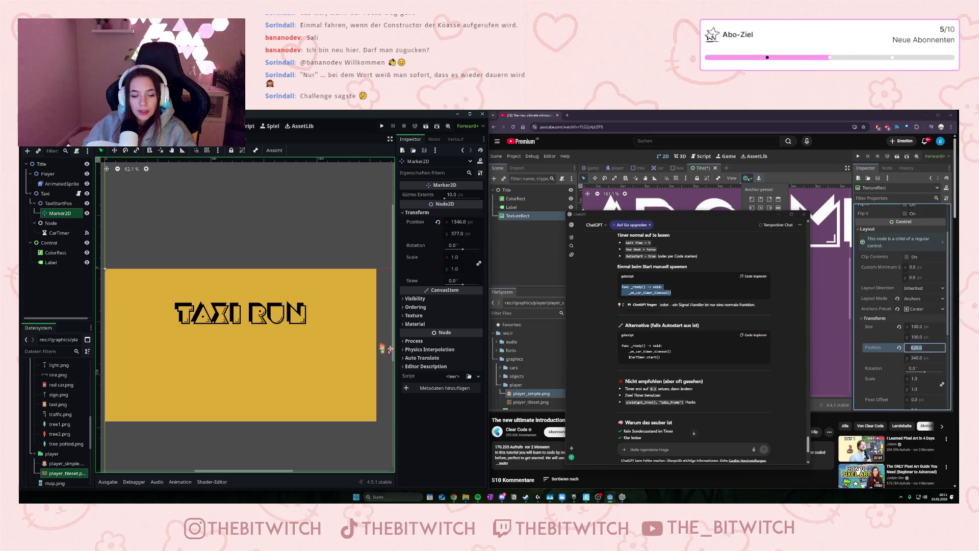
{"action": "left_click", "coordinate": [382, 348]}
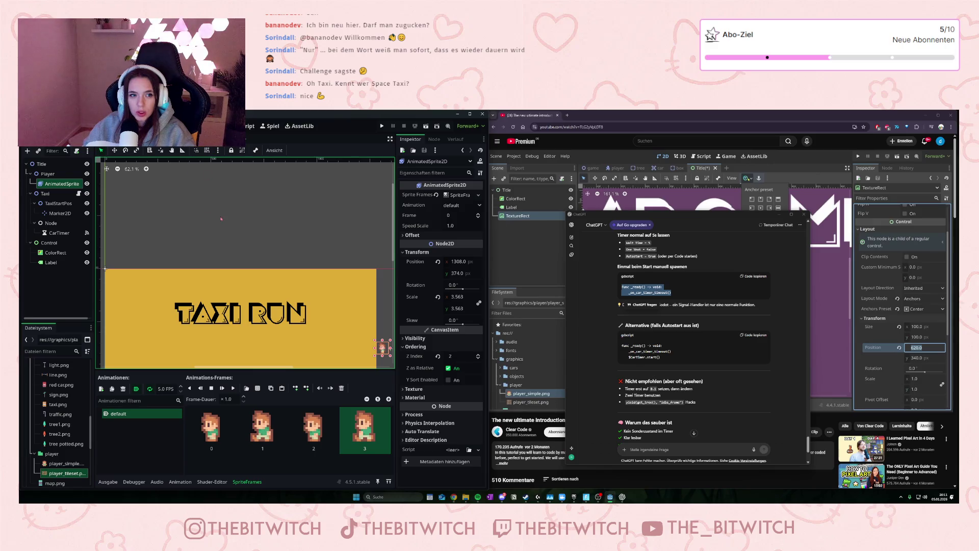
{"action": "left_click", "coordinate": [230, 231]}
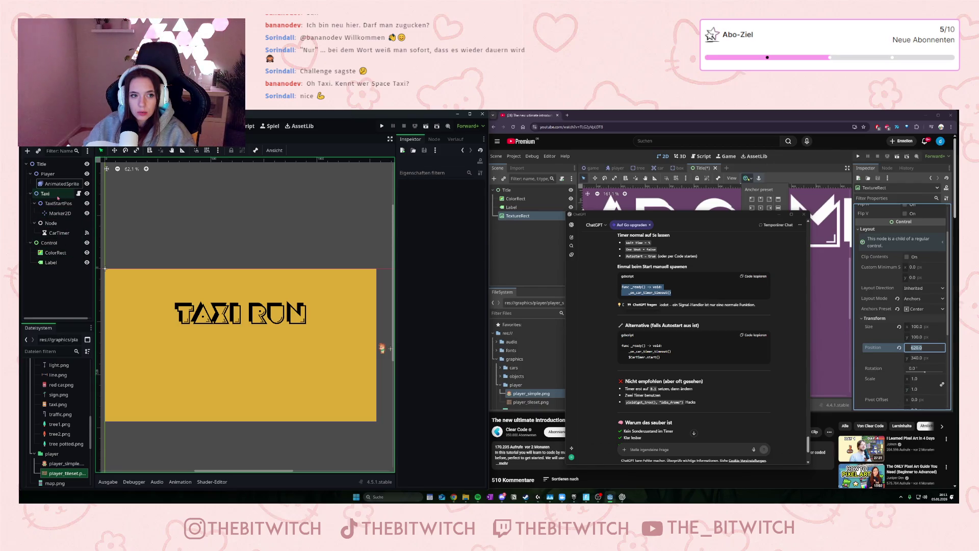
Open the Taxi node's taxi.gd script and place the caret on empty line 17.
{"action": "left_click", "coordinate": [79, 194]}
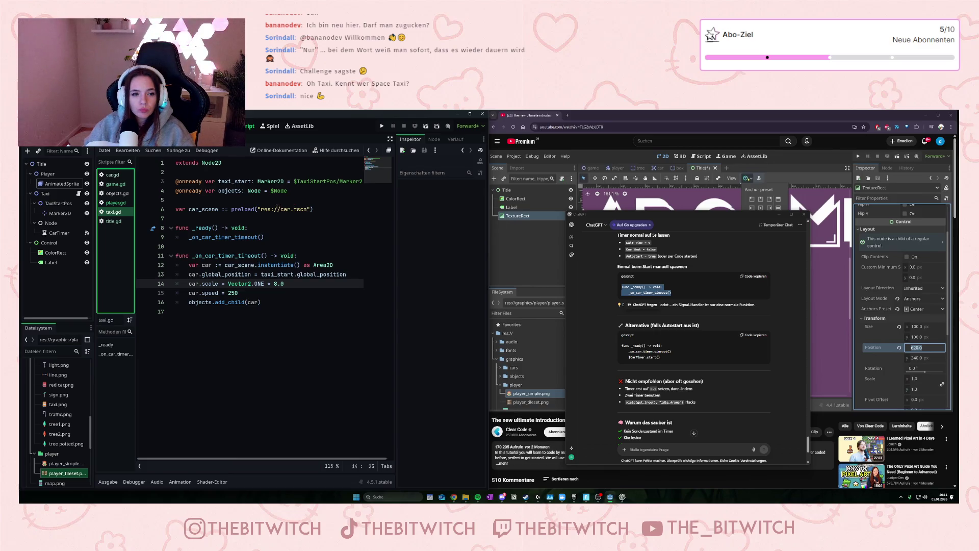
{"action": "mouse_move", "coordinate": [282, 209]}
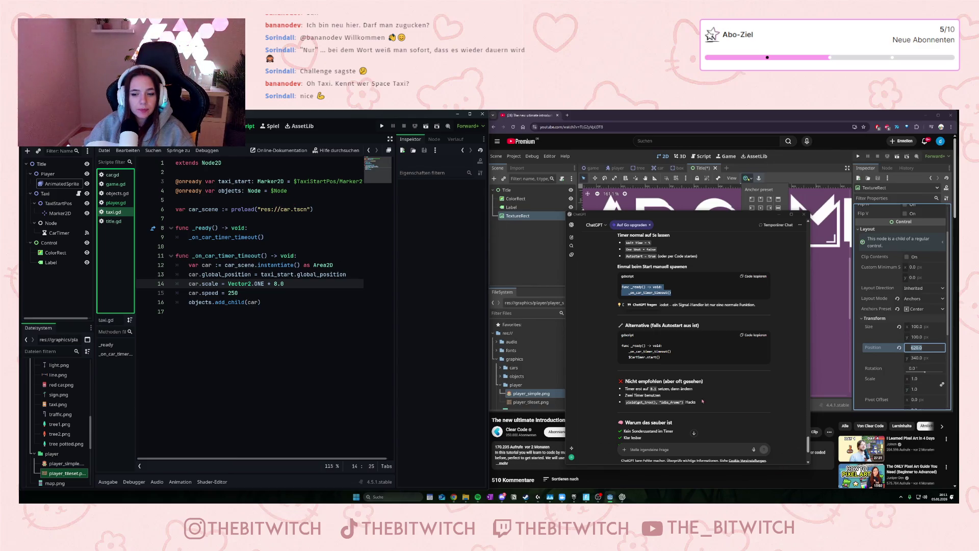
{"action": "scroll", "coordinate": [710, 414], "scroll_direction": "down", "scroll_amount": 3}
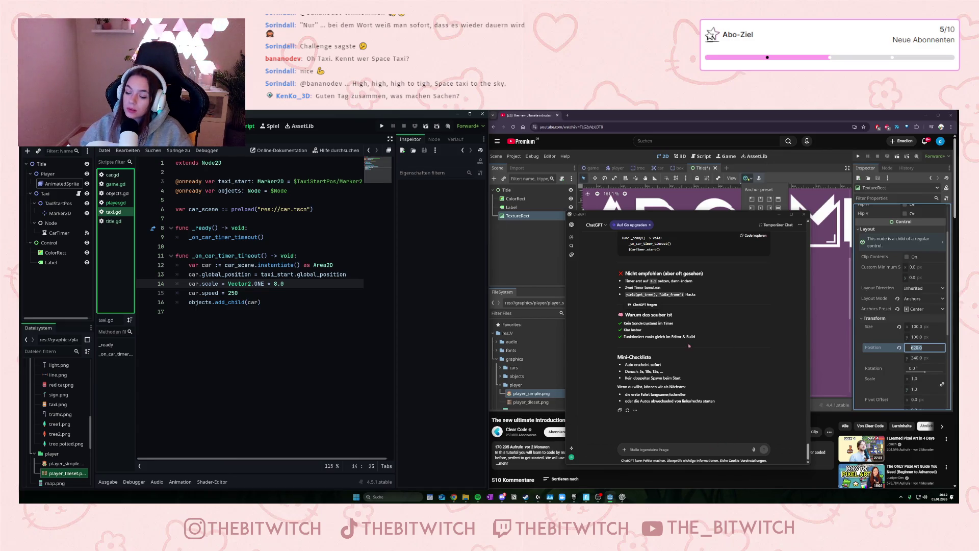
{"action": "left_click", "coordinate": [282, 313]}
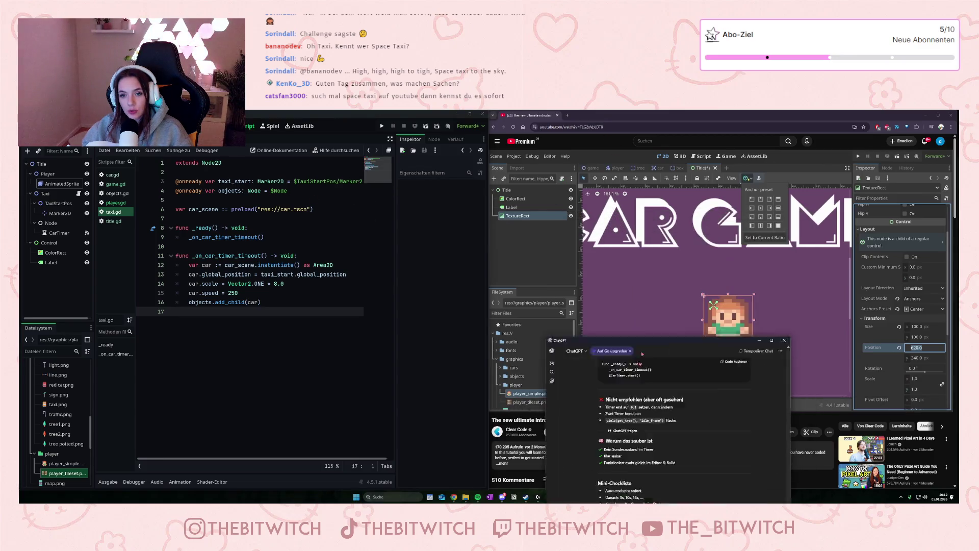
Run the current scene to see the TAXI RUN title with a taxi, then stop it.
{"action": "left_click_drag", "start_coordinate": [664, 219], "coordinate": [656, 198]}
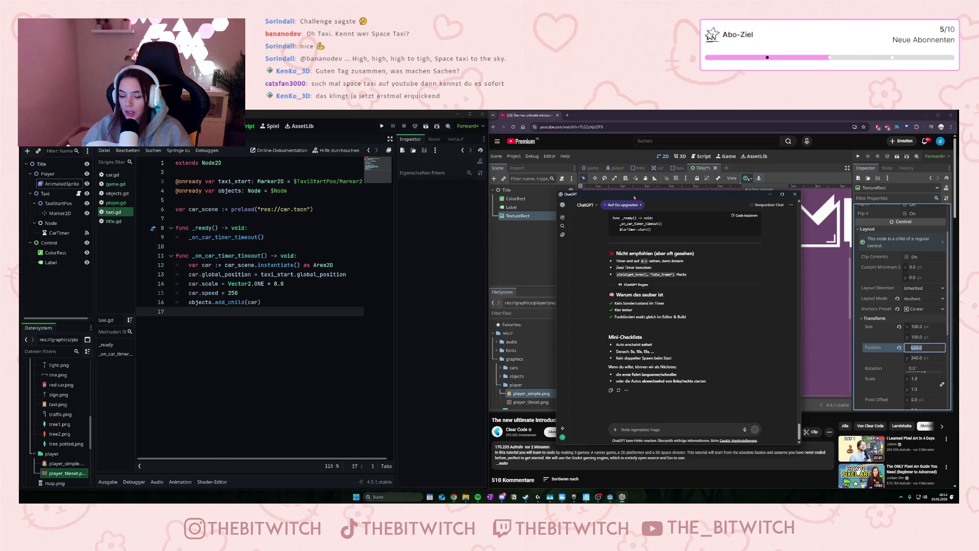
{"action": "left_click", "coordinate": [295, 296]}
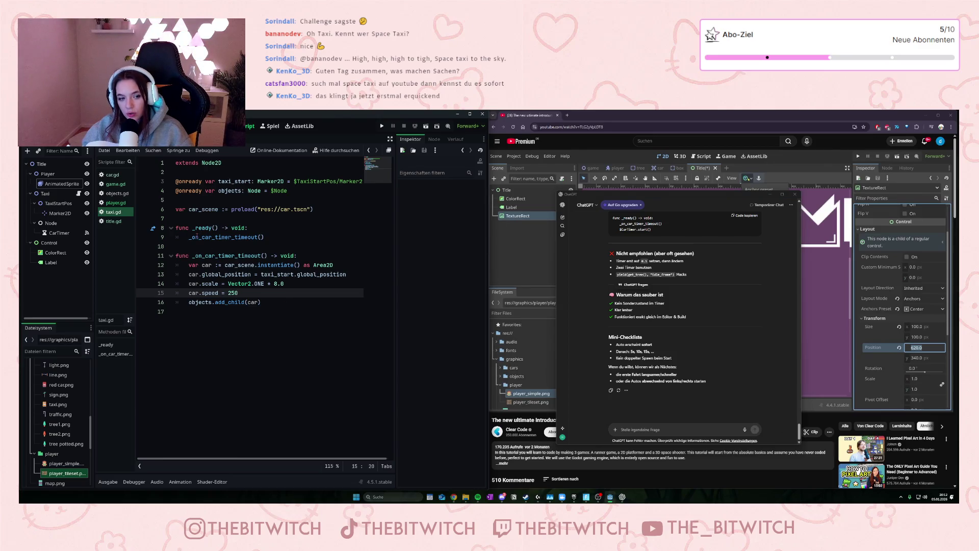
{"action": "mouse_move", "coordinate": [196, 236]}
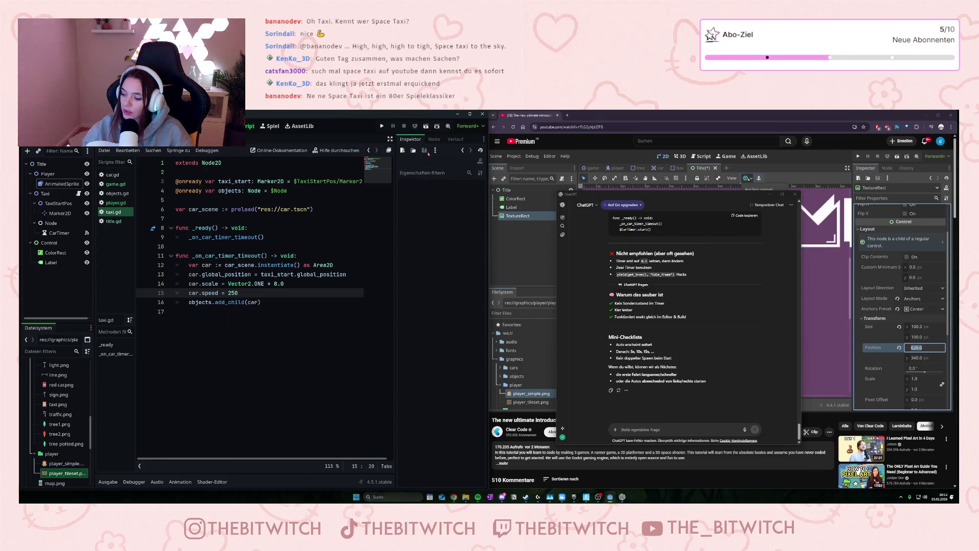
{"action": "left_click", "coordinate": [425, 126]}
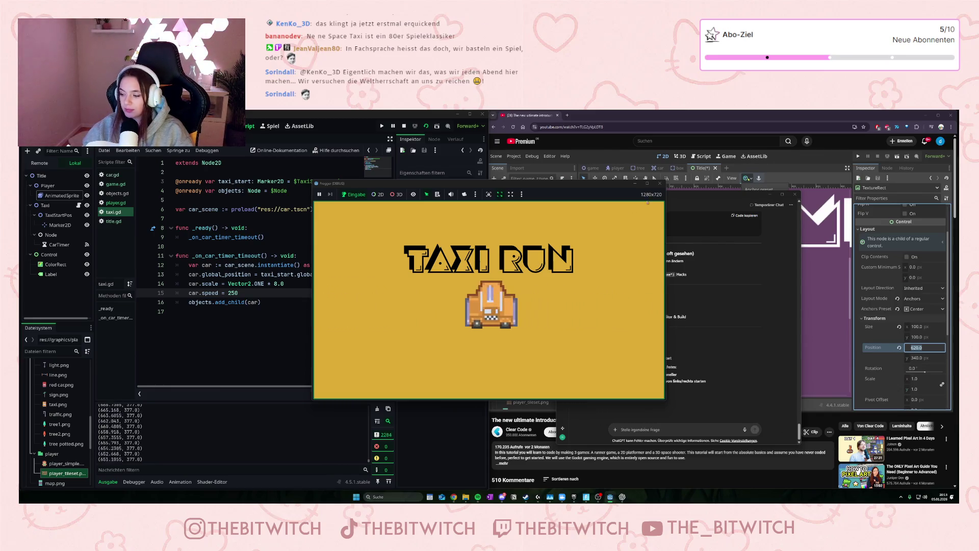
{"action": "left_click", "coordinate": [660, 183]}
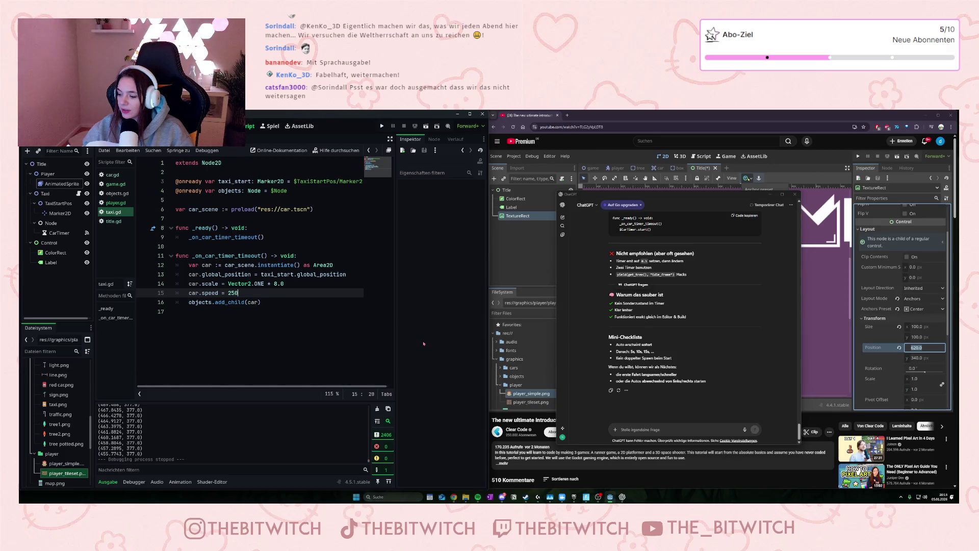
Place the caret at the end of line 16 in taxi.gd.
{"action": "left_click", "coordinate": [267, 304]}
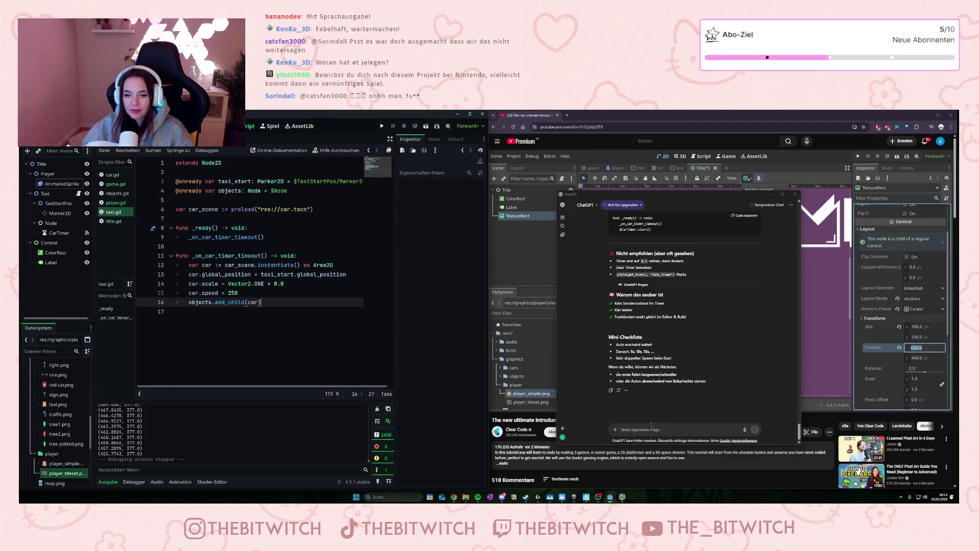
Ask ChatGPT, in German, how to animate the player character on the title screen from taxi.gd.
{"action": "left_click", "coordinate": [650, 429]}
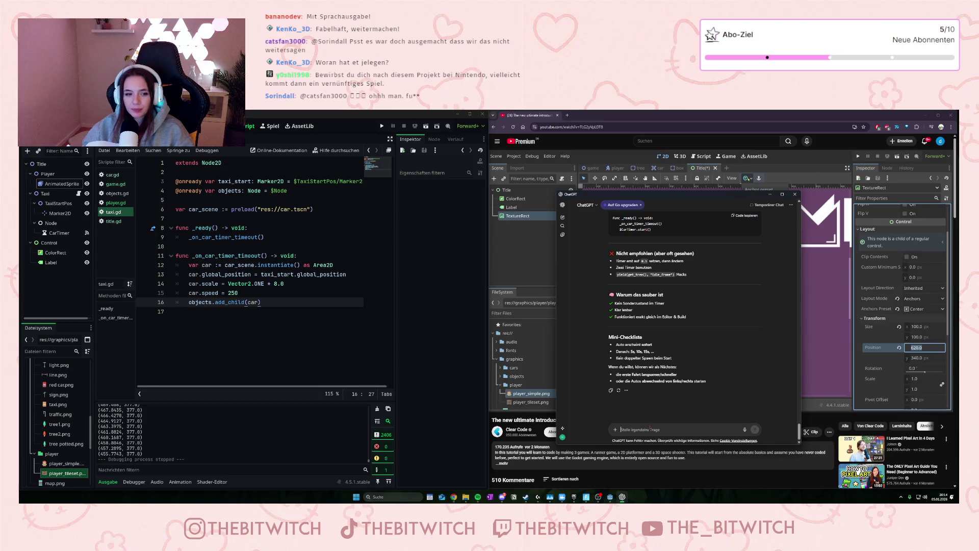
{"action": "type", "text": "Jetzt will ich,"}
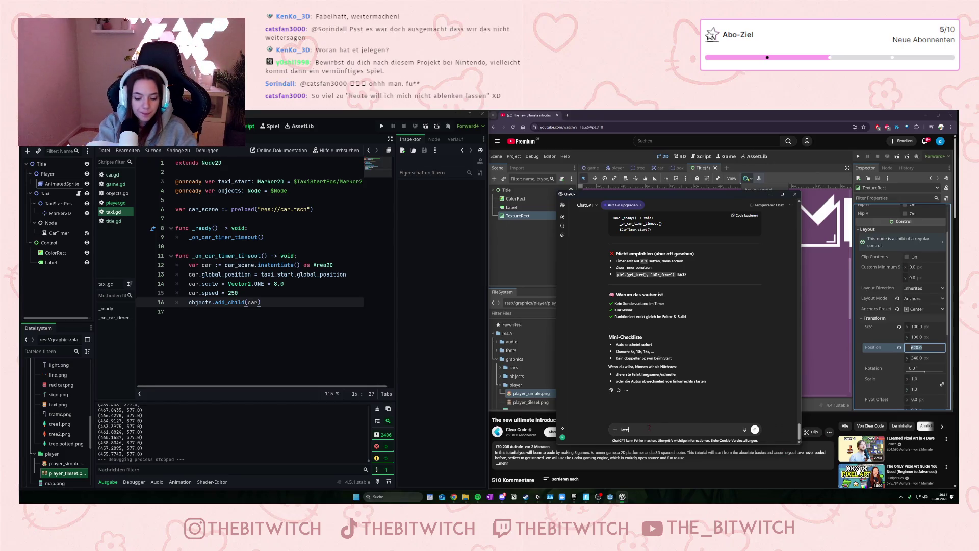
{"action": "type", "text": " dass der Sp"}
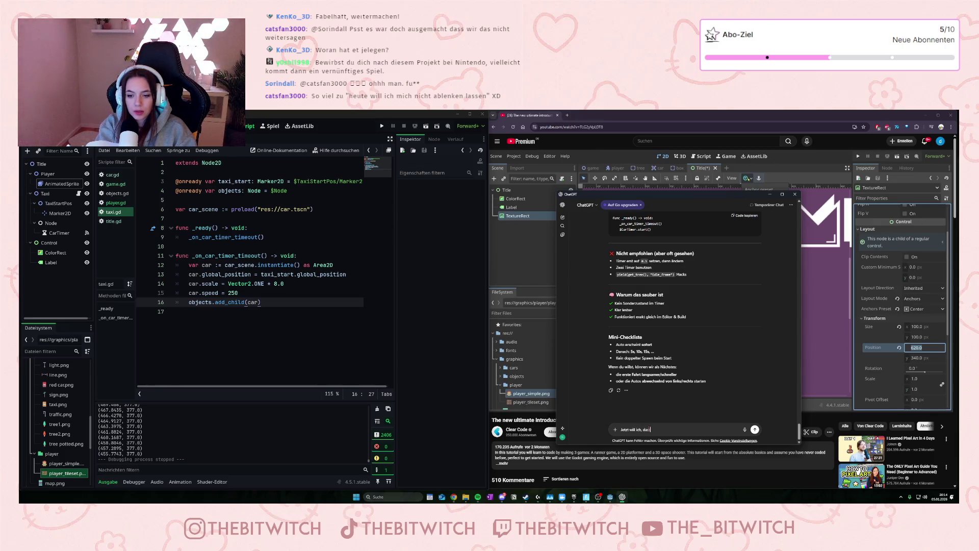
{"action": "type", "text": "ieler a"}
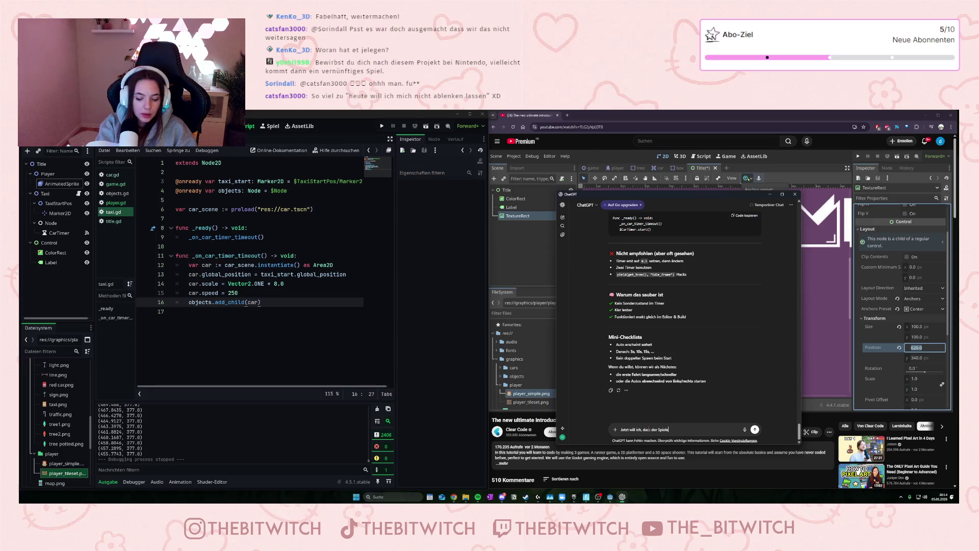
{"action": "type", "text": "uf dem Ti"}
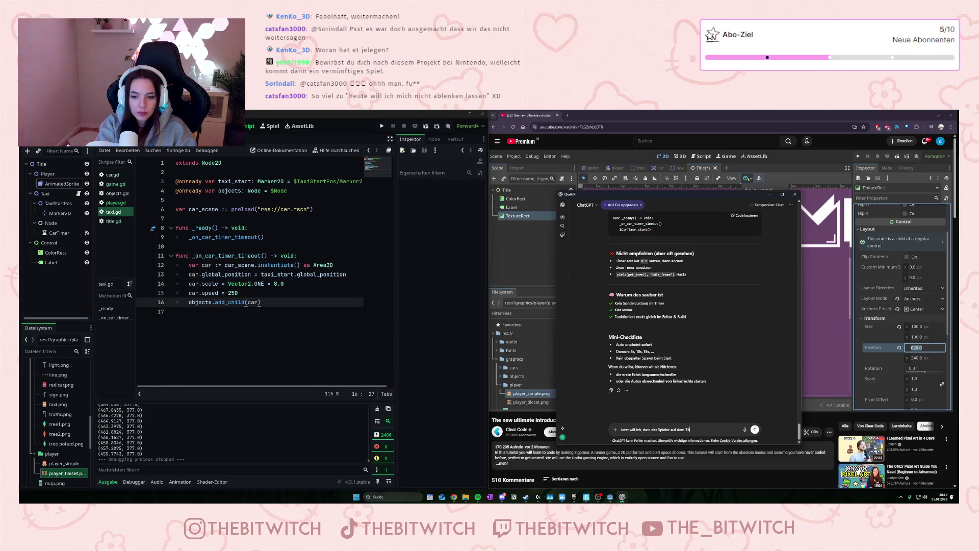
{"action": "key", "text": "BackSpace"}
{"action": "key", "text": "BackSpace"}
{"action": "key", "text": "BackSpace"}
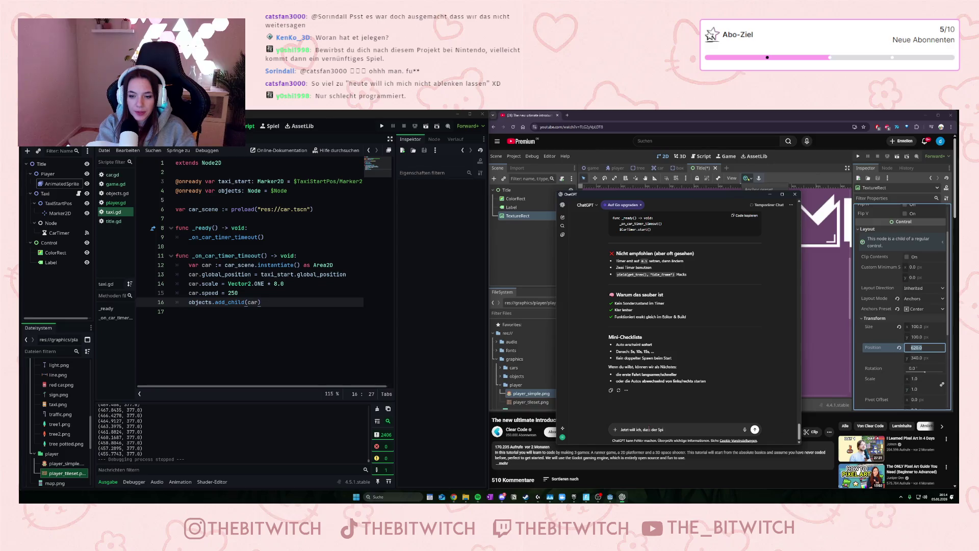
{"action": "type", "text": "pielchara"}
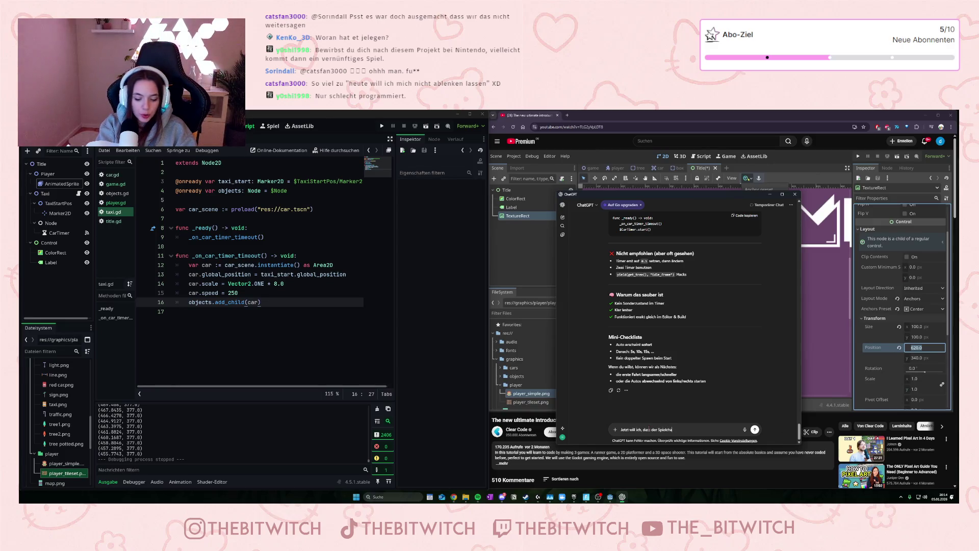
{"action": "type", "text": " u"}
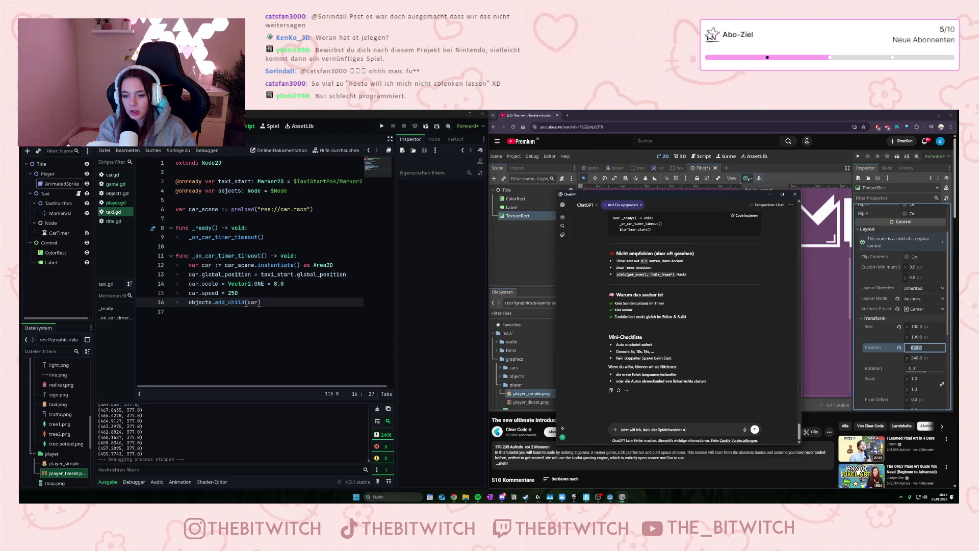
{"action": "type", "text": "le"}
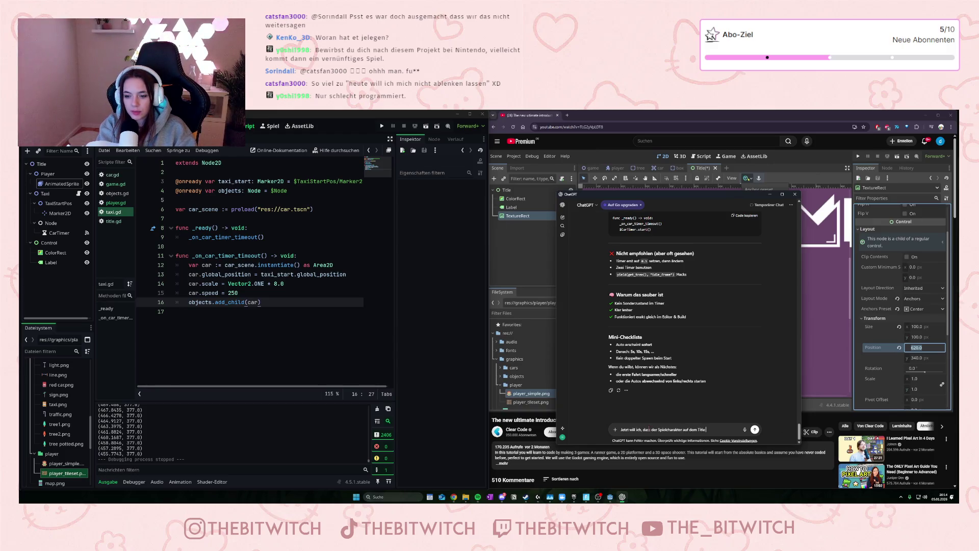
{"action": "type", "text": " auto weg"}
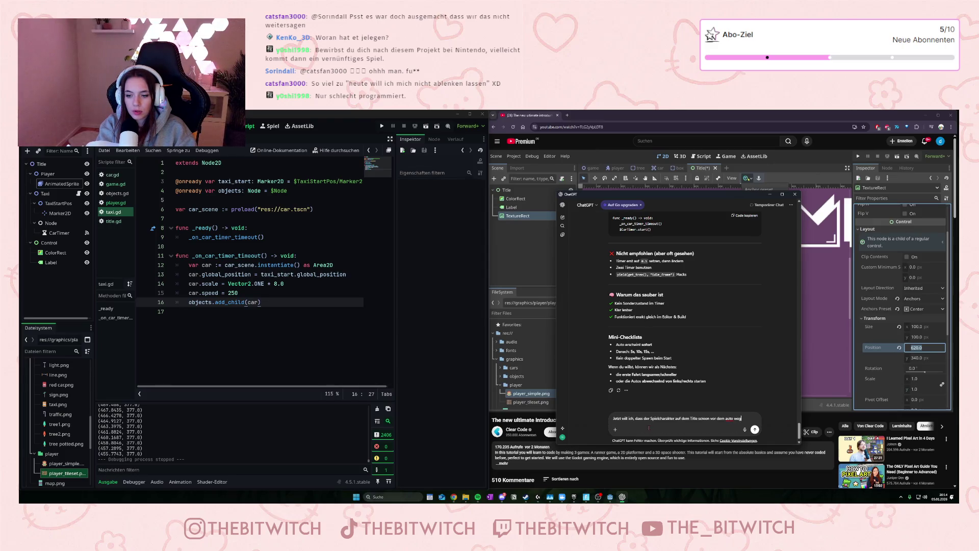
{"action": "type", "text": "t"}
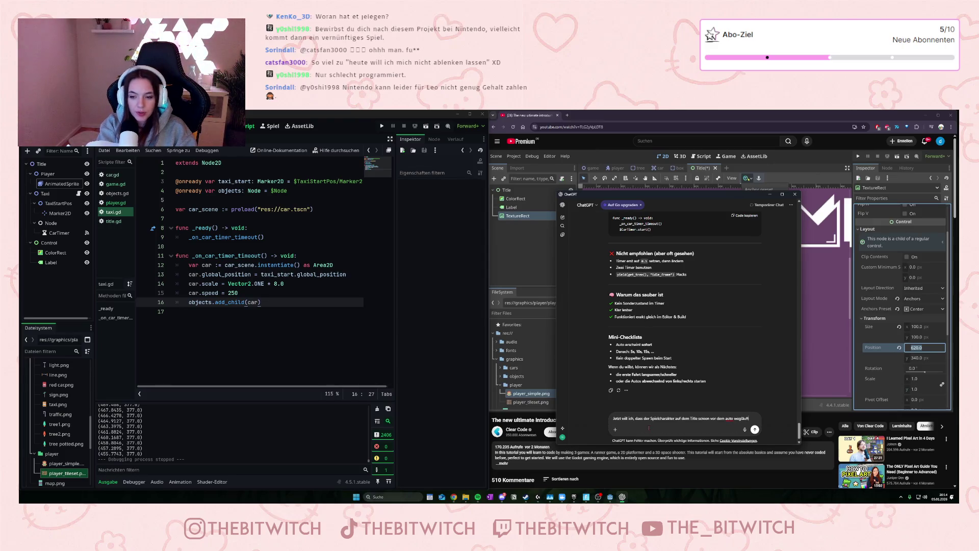
{"action": "type", "text": ". Ich habe dafür ein"}
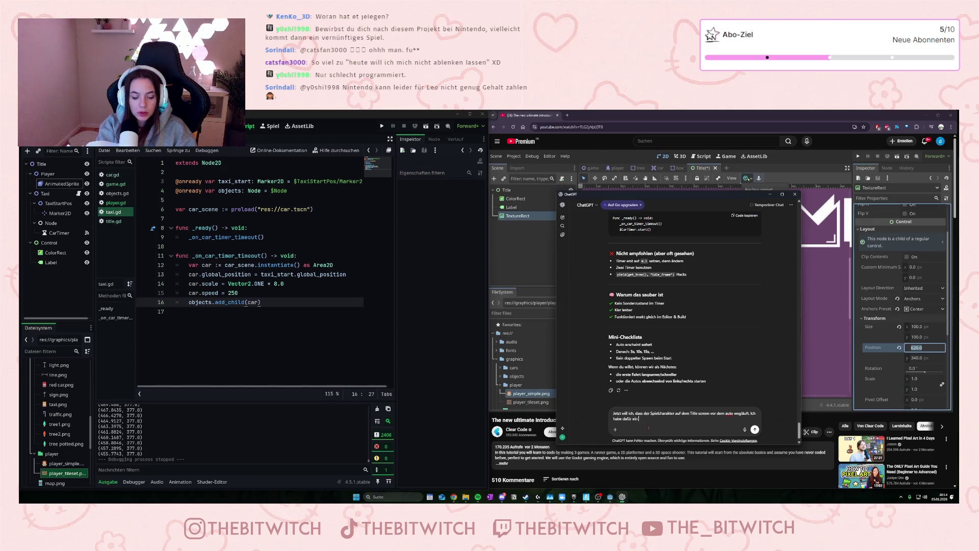
{"action": "type", "text": "animatedsprite2"}
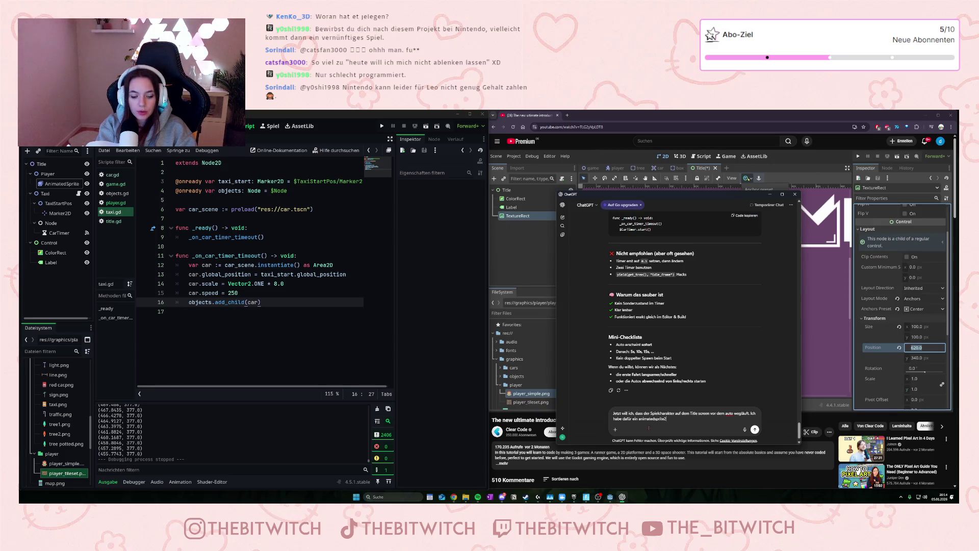
{"action": "type", "text": "tellt. wo"}
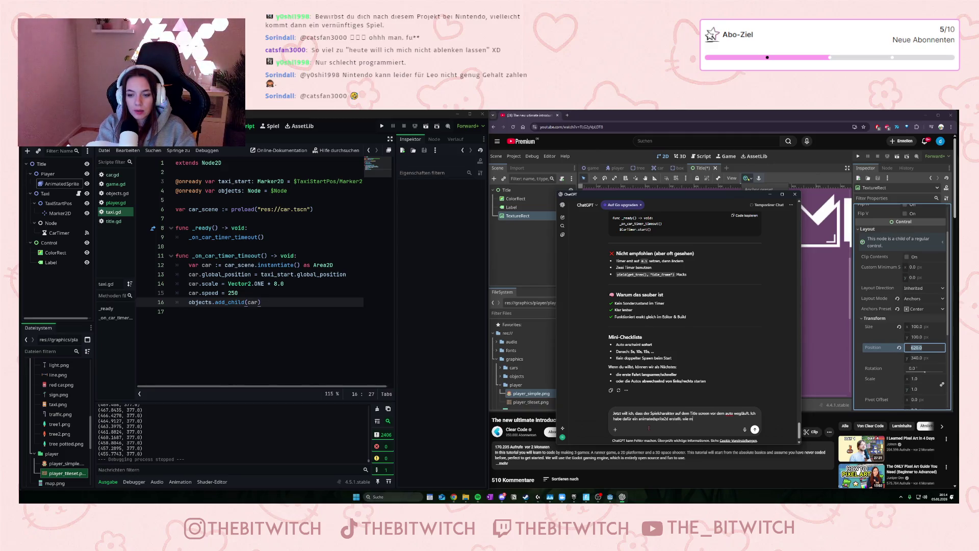
{"action": "type", "text": "üsste man das in taxi.gd"}
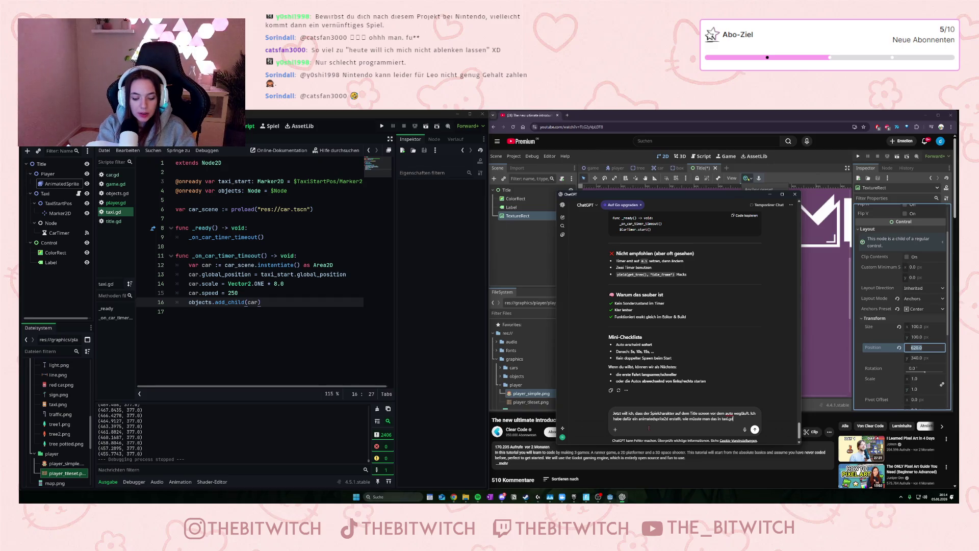
{"action": "type", "text": "binde"}
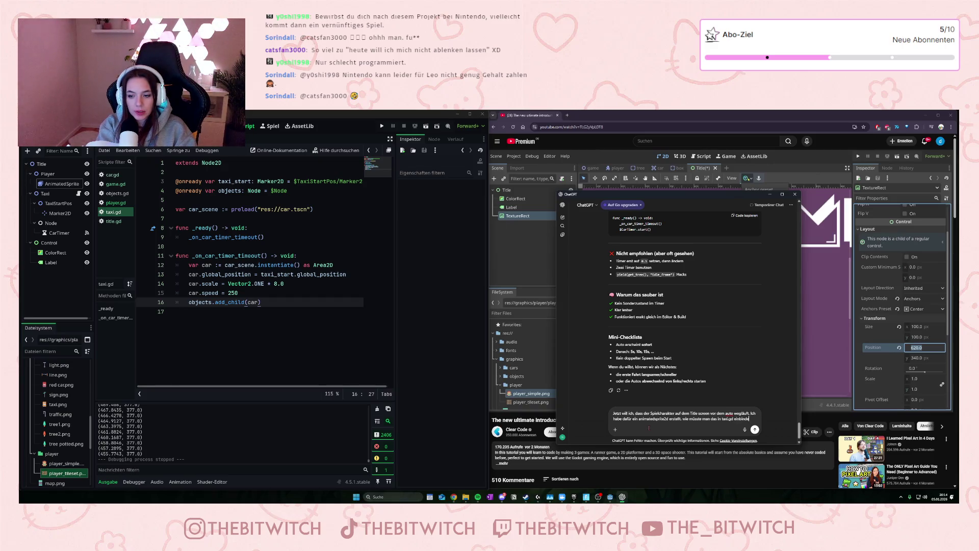
{"action": "type", "text": "ass der"}
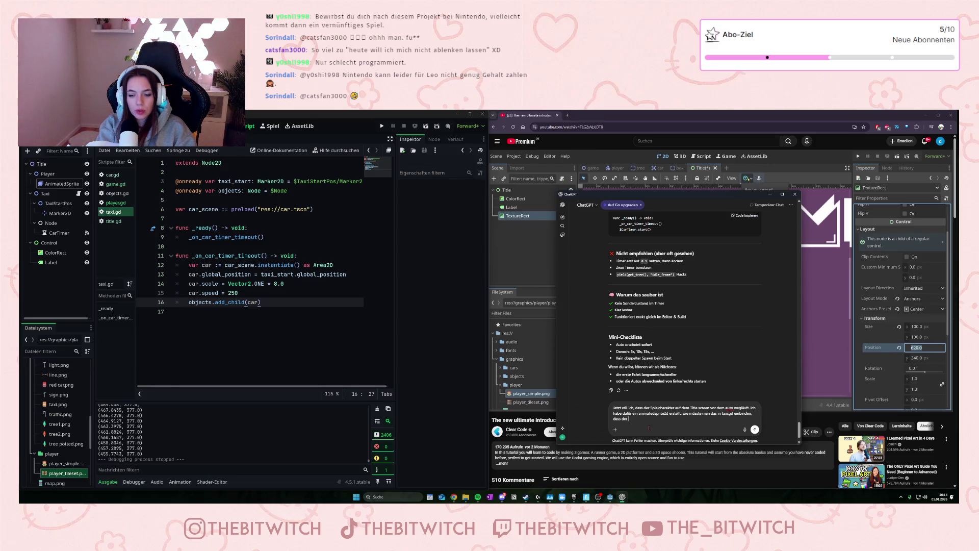
{"action": "type", "text": " timer da"}
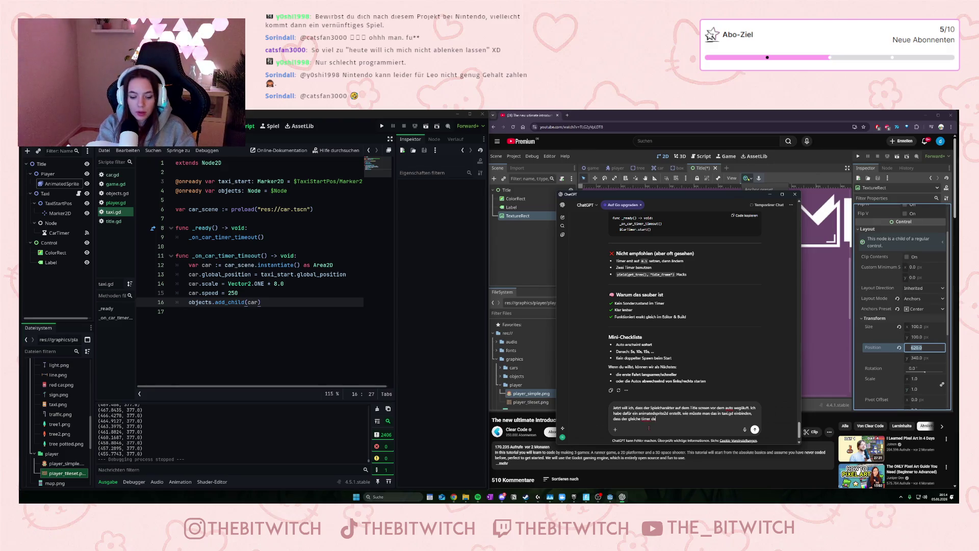
{"action": "type", "text": "wendet."}
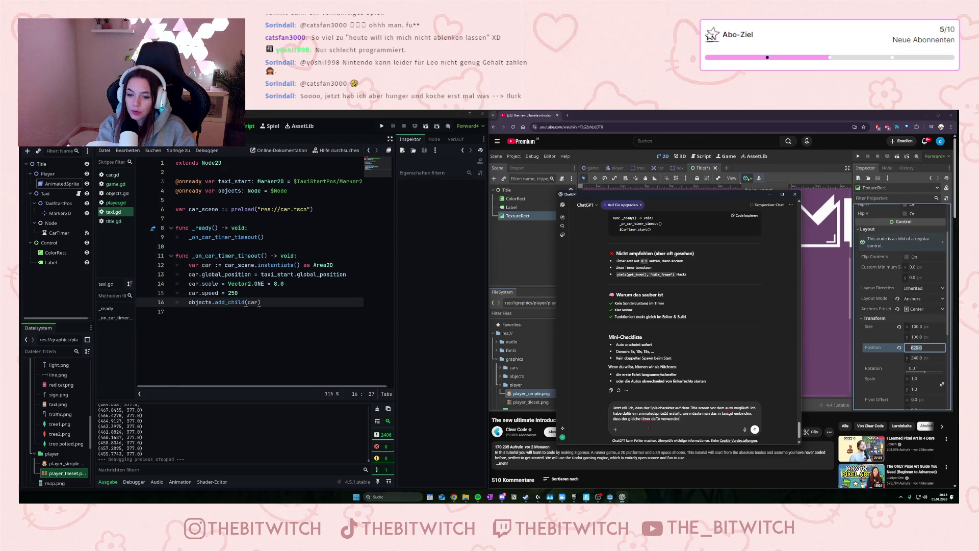
{"action": "type", "text": "werden"}
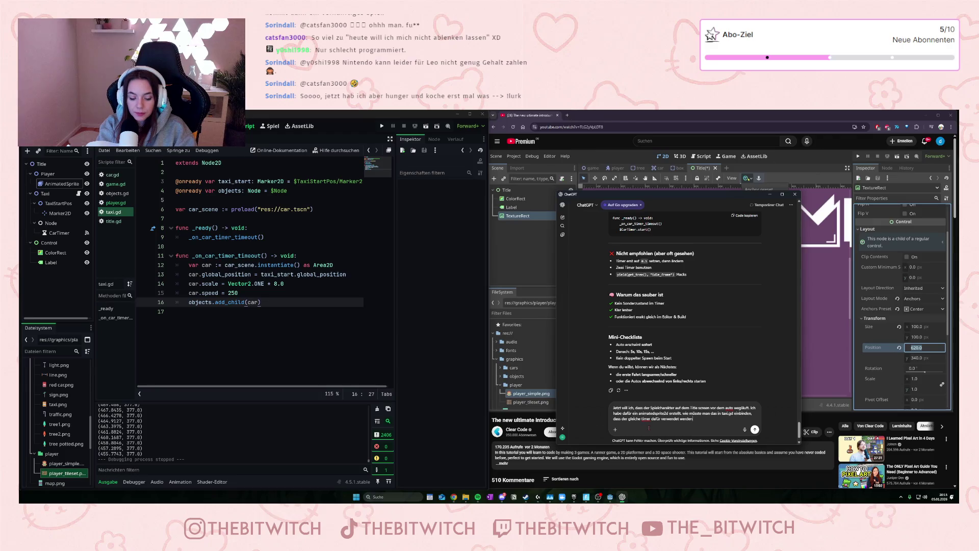
{"action": "type", "text": "?"}
{"action": "key", "text": "Return"}
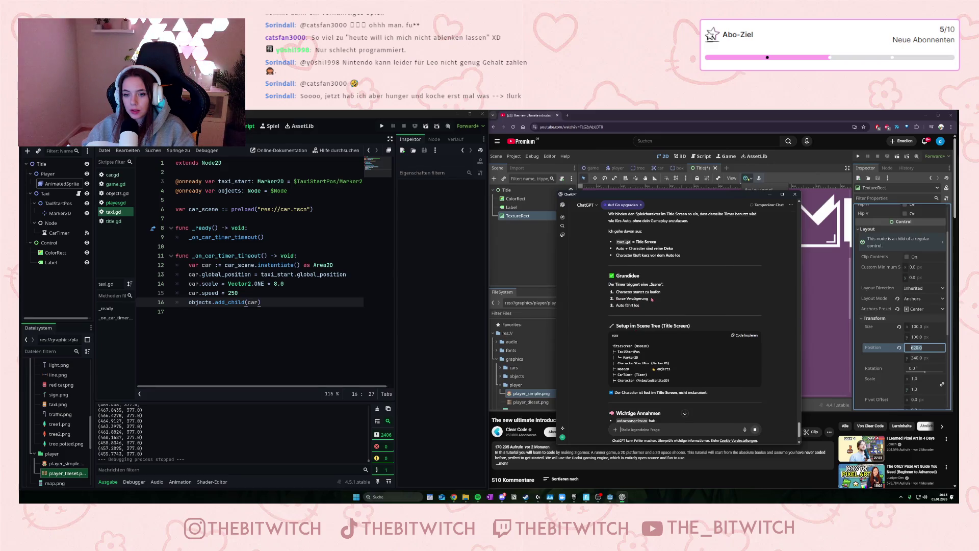
{"action": "scroll", "coordinate": [628, 306], "scroll_direction": "down", "scroll_amount": 2}
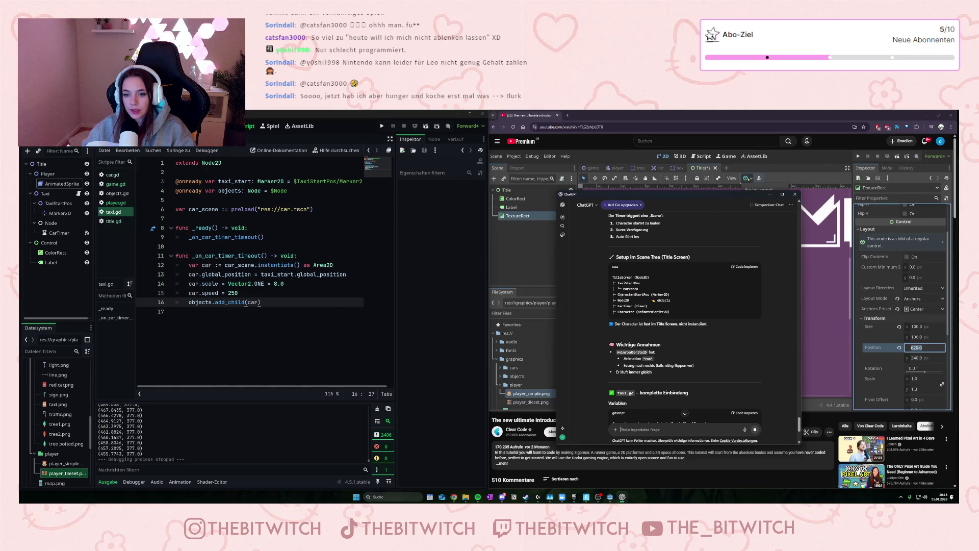
{"action": "left_click_drag", "start_coordinate": [616, 294], "coordinate": [672, 295]}
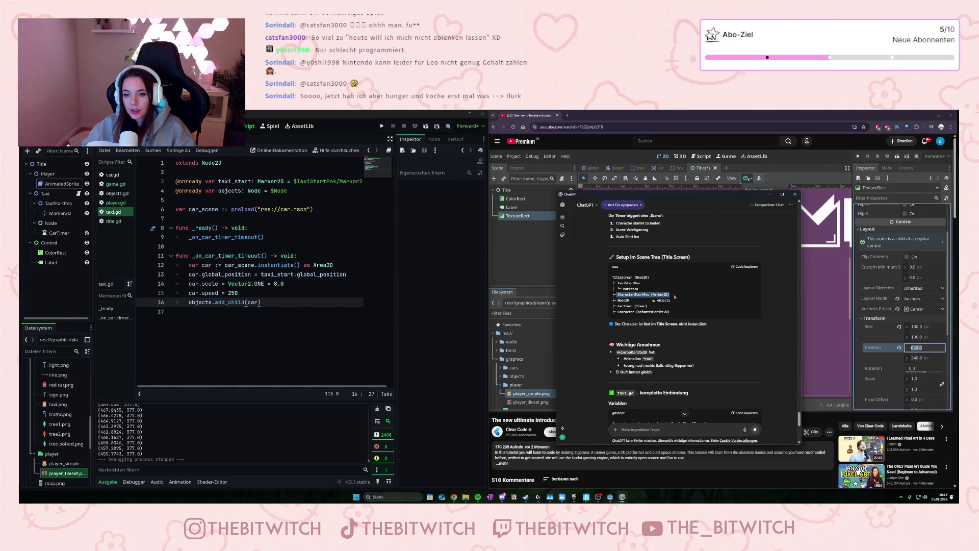
{"action": "left_click", "coordinate": [619, 295]}
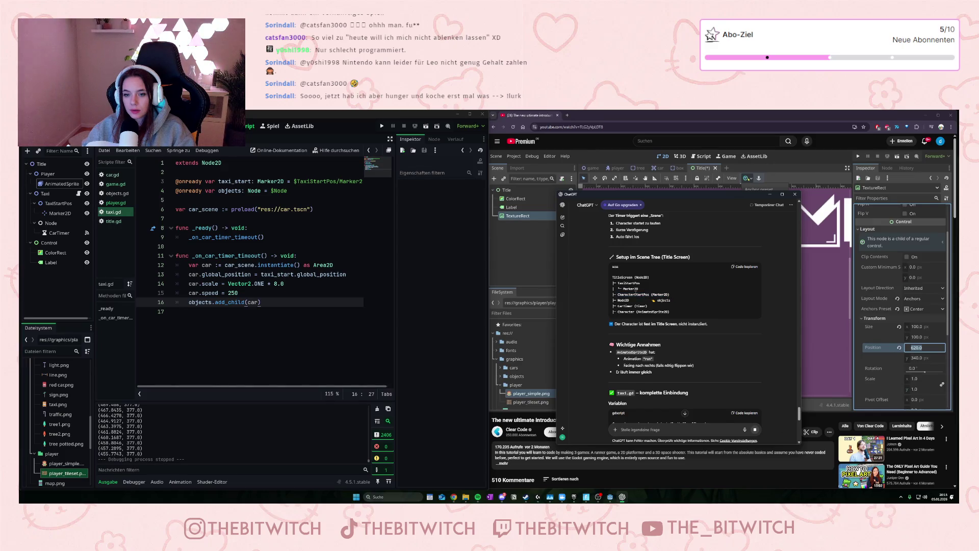
{"action": "triple_click", "coordinate": [619, 295]}
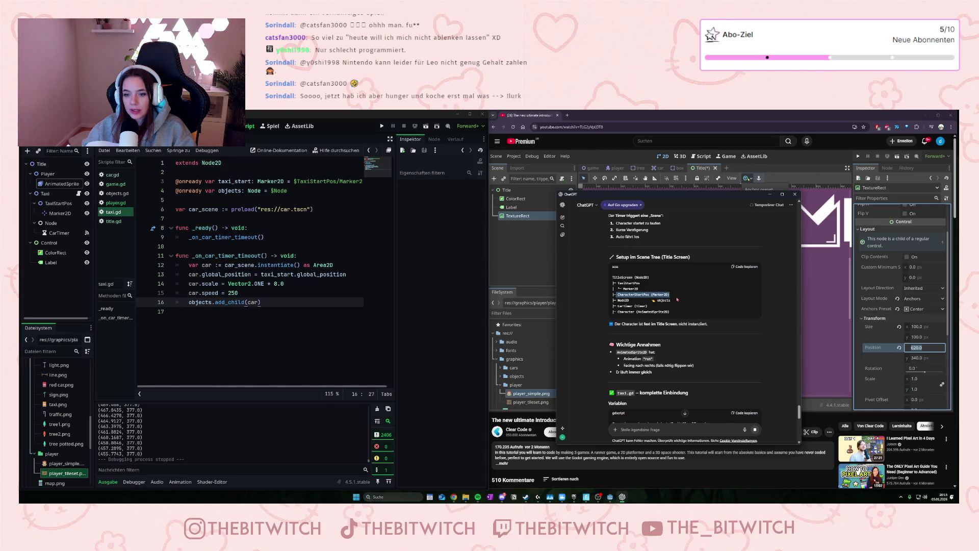
{"action": "left_click", "coordinate": [619, 295]}
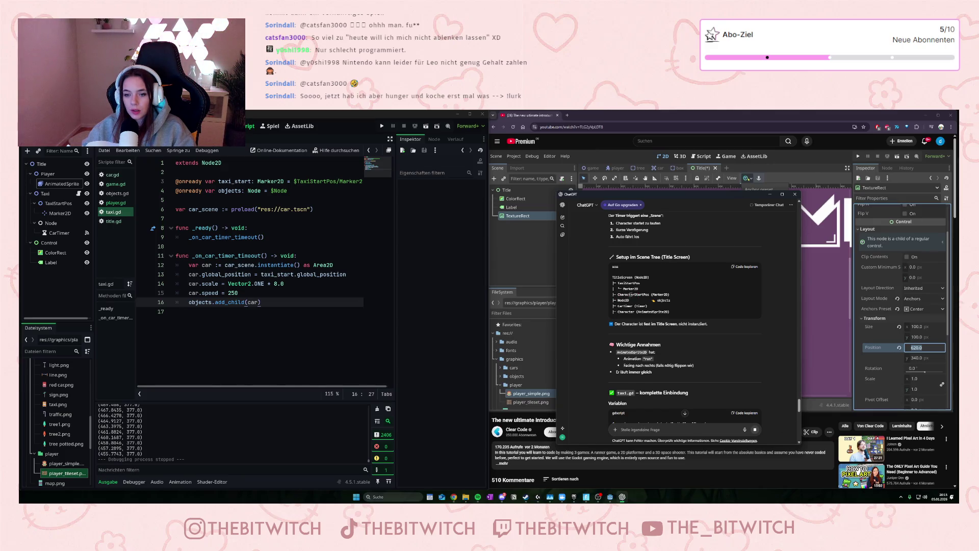
{"action": "right_click", "coordinate": [51, 174]}
Add a Marker2D child node under Player.
{"action": "left_click", "coordinate": [77, 182]}
{"action": "type", "text": "anima"}
{"action": "key", "text": "BackSpace"}
{"action": "key", "text": "BackSpace"}
{"action": "key", "text": "BackSpace"}
{"action": "type", "text": "marke"}
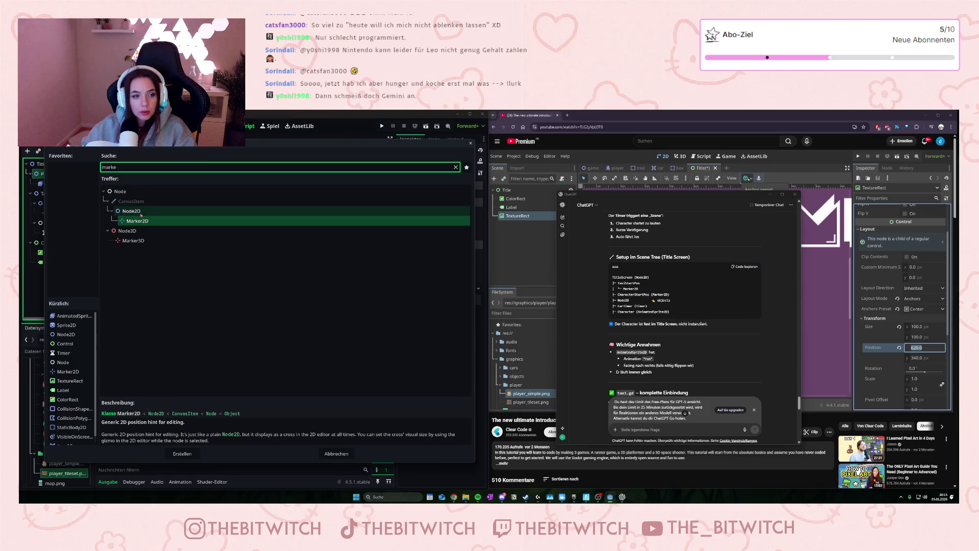
{"action": "double_click", "coordinate": [144, 221]}
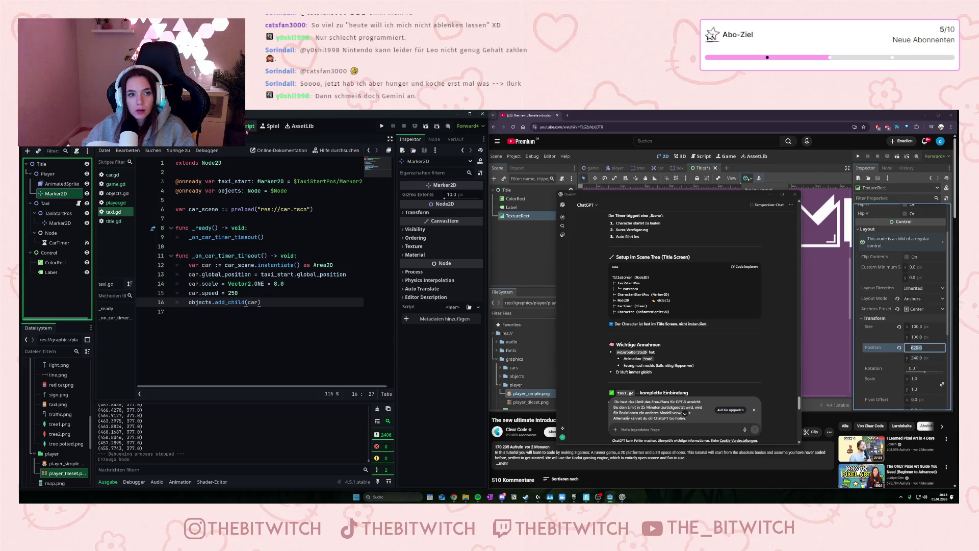
Move TaxiStartPos close to the scene origin at (-6, 8) in the 2D view.
{"action": "left_click", "coordinate": [203, 126]}
{"action": "scroll", "coordinate": [208, 303], "scroll_direction": "down", "scroll_amount": 2}
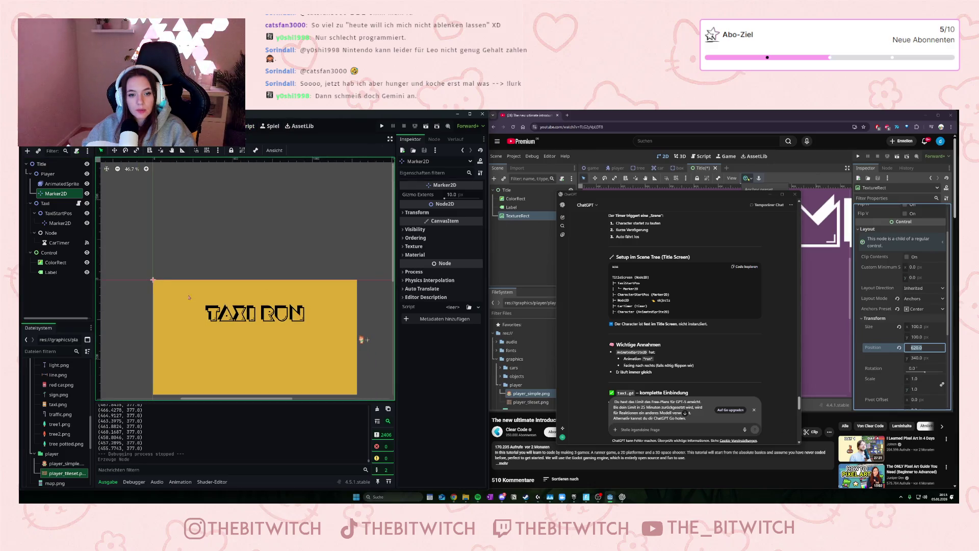
{"action": "mouse_move", "coordinate": [154, 277]}
{"action": "left_mouse_down"}
{"action": "mouse_move", "coordinate": [226, 276]}
{"action": "mouse_move", "coordinate": [192, 252]}
{"action": "left_mouse_up"}
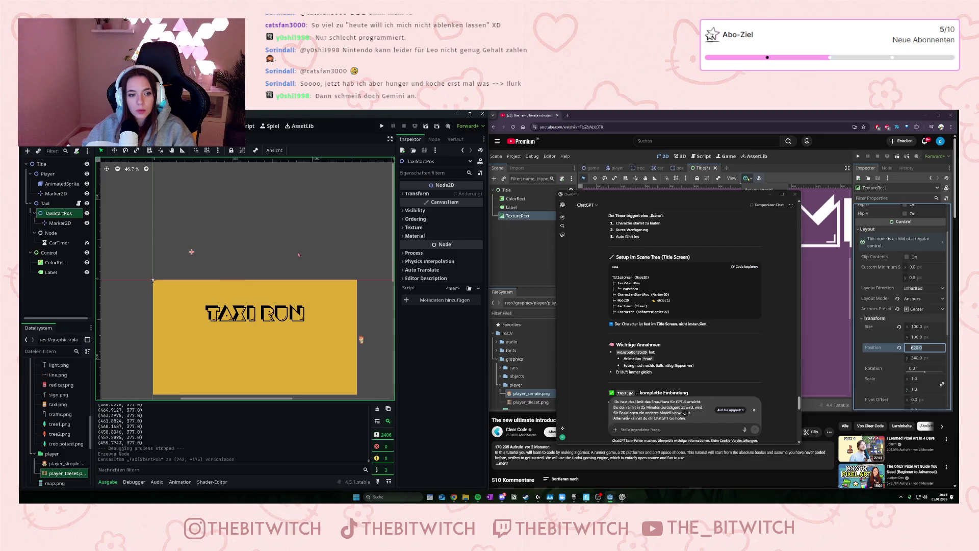
{"action": "scroll", "coordinate": [304, 254], "scroll_direction": "down", "scroll_amount": 1}
{"action": "scroll", "coordinate": [304, 254], "scroll_direction": "right", "scroll_amount": 2}
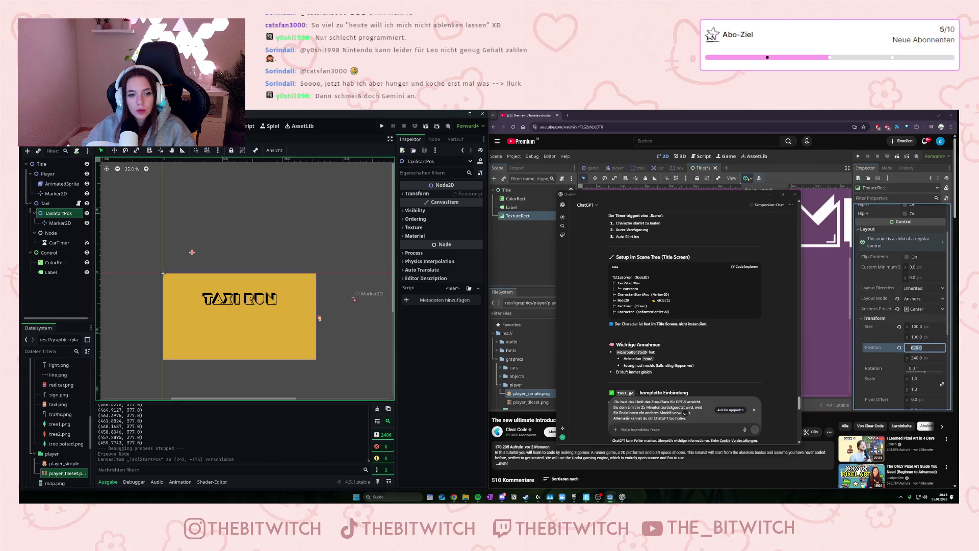
{"action": "key", "text": "ctrl+z"}
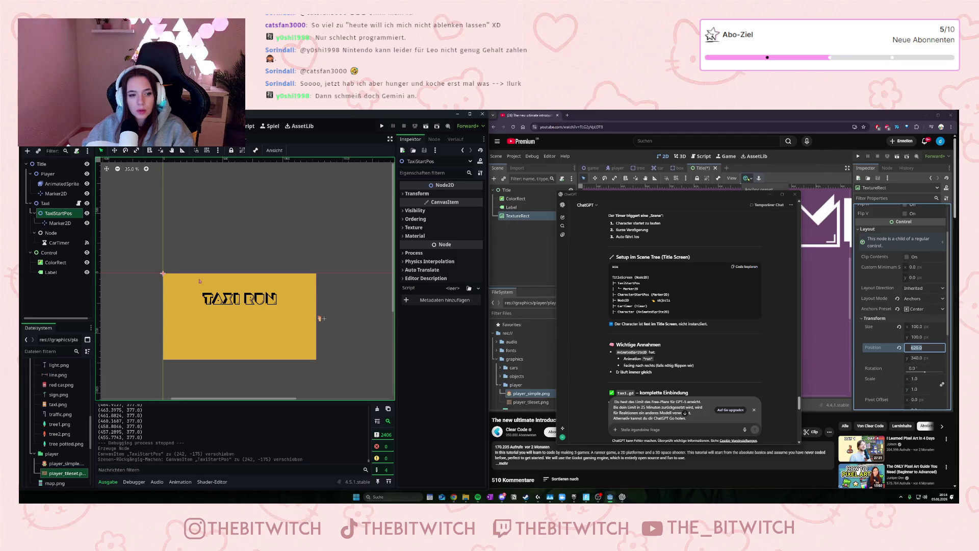
{"action": "scroll", "coordinate": [244, 278], "scroll_direction": "up", "scroll_amount": 2}
{"action": "scroll", "coordinate": [157, 309], "scroll_direction": "up", "scroll_amount": 15}
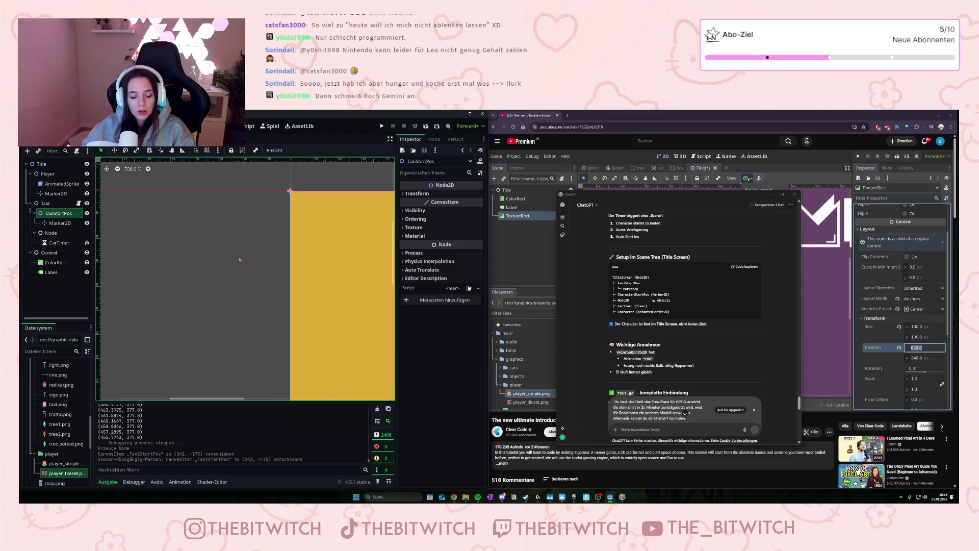
{"action": "mouse_move", "coordinate": [290, 191]}
{"action": "left_mouse_down"}
{"action": "mouse_move", "coordinate": [275, 210]}
{"action": "mouse_move", "coordinate": [271, 185]}
{"action": "mouse_move", "coordinate": [297, 175]}
{"action": "left_mouse_up"}
Set the Player's Marker2D Z Index to 2.
{"action": "left_click", "coordinate": [290, 193]}
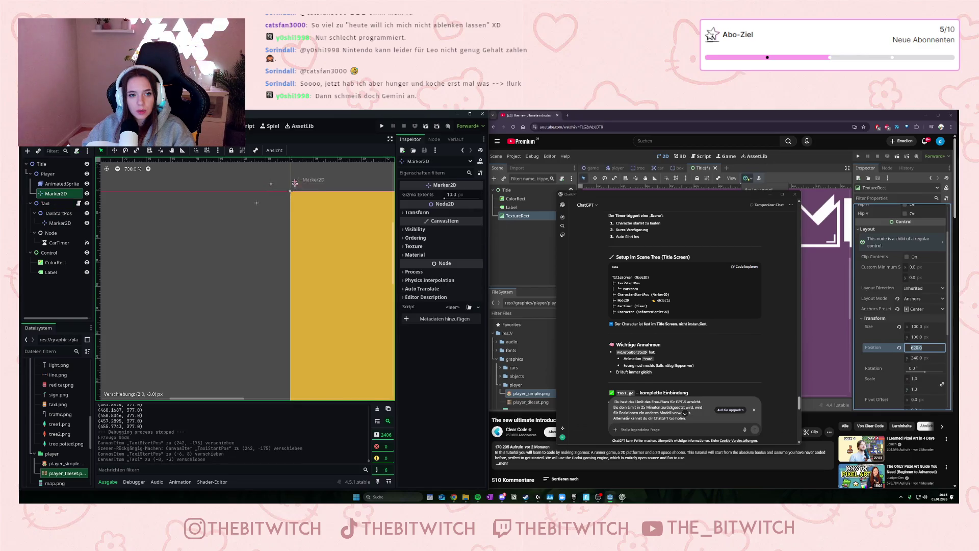
{"action": "key", "text": "ctrl+z"}
{"action": "key", "text": "ctrl+z"}
{"action": "key", "text": "ctrl+z"}
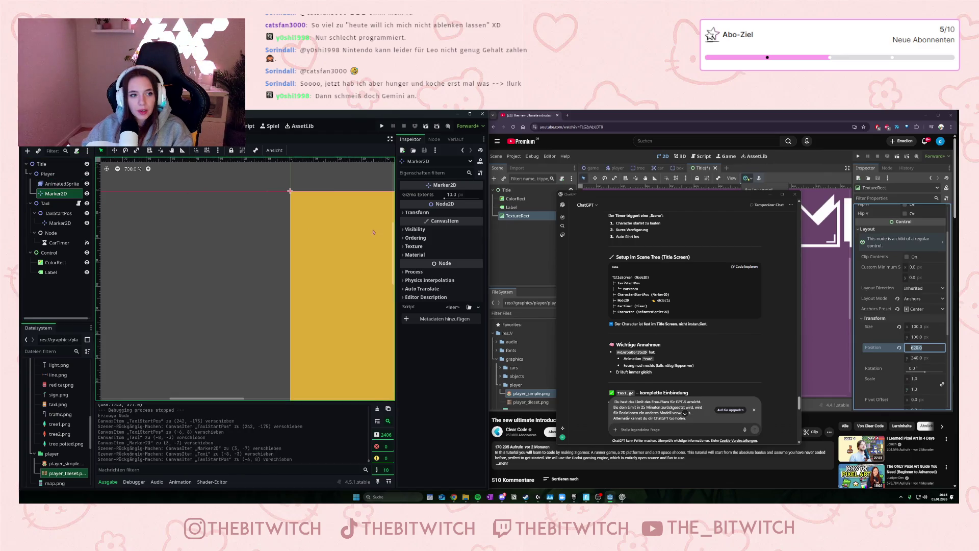
{"action": "left_click", "coordinate": [472, 238]}
{"action": "left_click", "coordinate": [477, 247]}
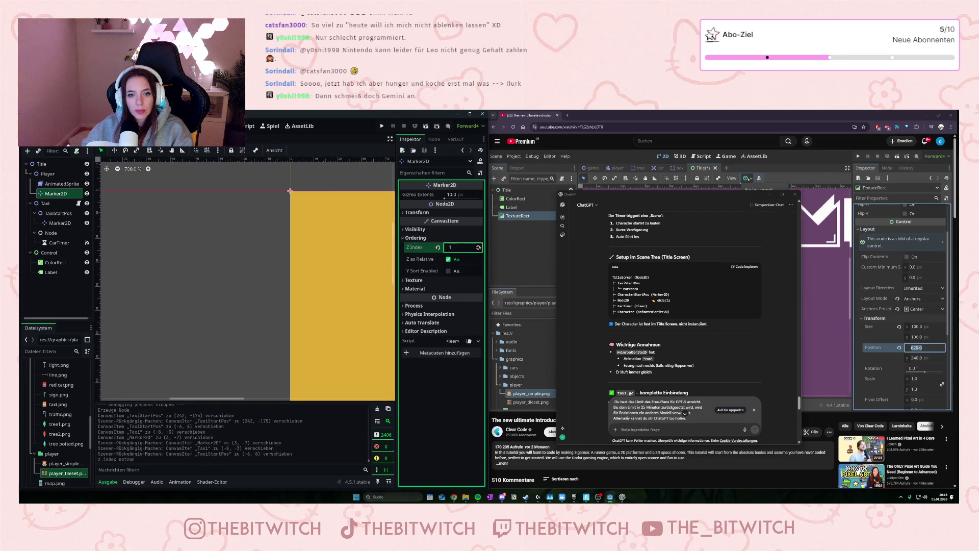
{"action": "left_click_drag", "start_coordinate": [301, 177], "coordinate": [266, 219]}
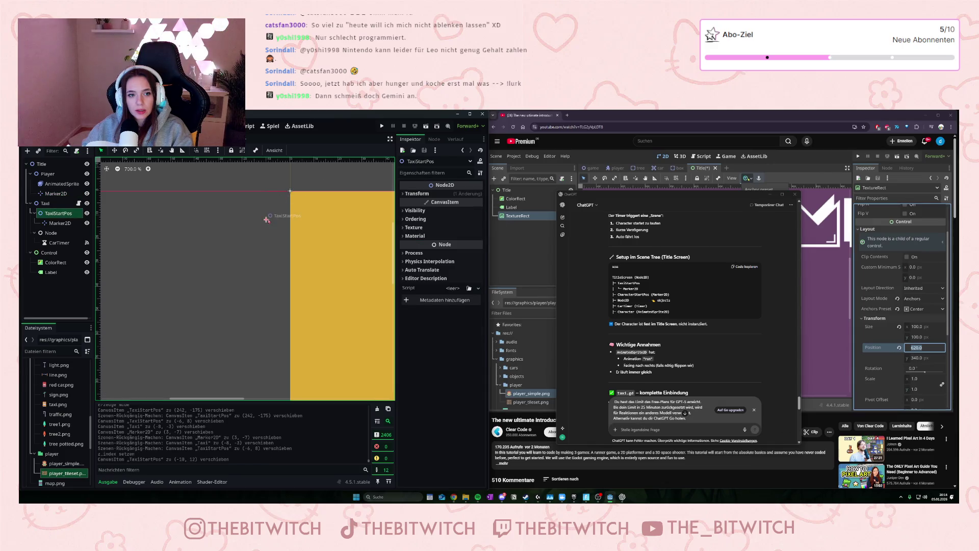
{"action": "key", "text": "ctrl+z"}
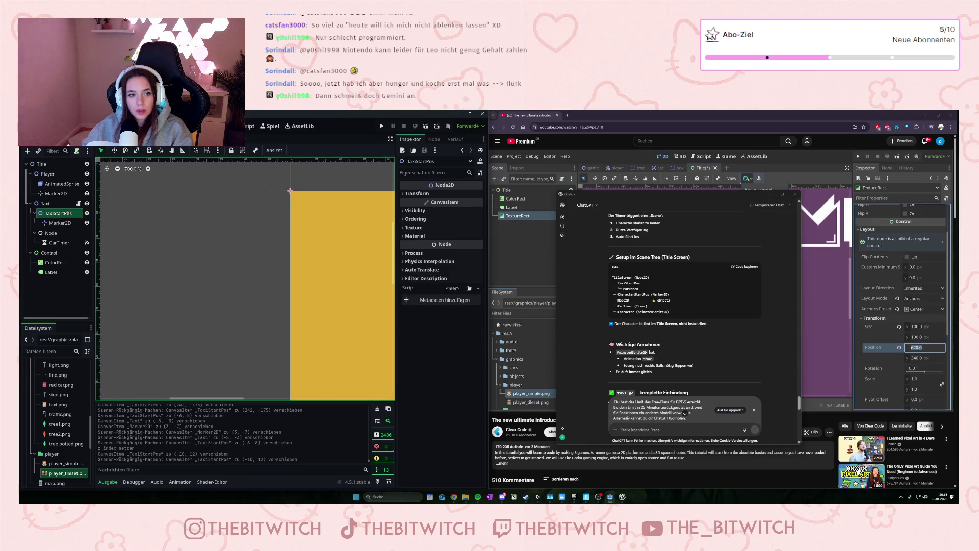
{"action": "left_click", "coordinate": [56, 193]}
{"action": "left_click", "coordinate": [462, 248]}
{"action": "type", "text": "2"}
{"action": "key", "text": "Return"}
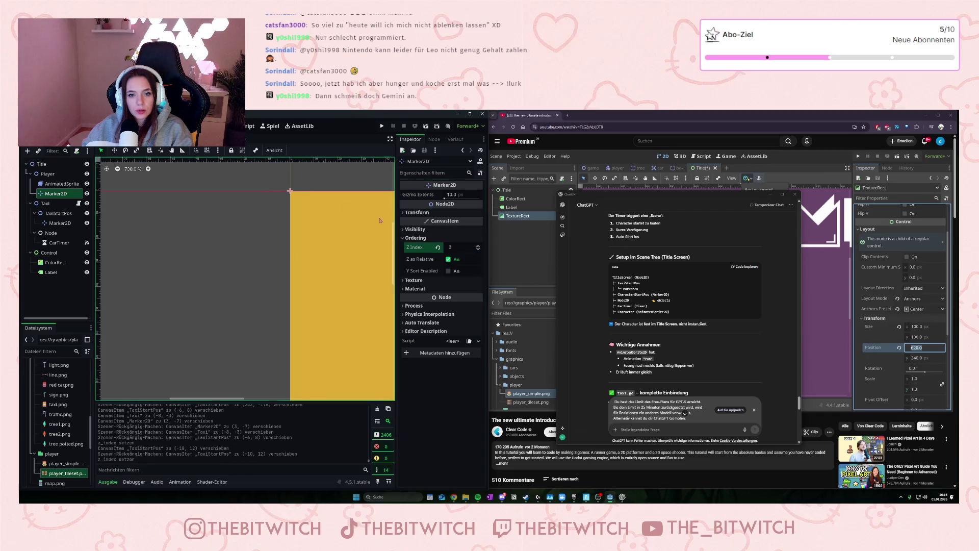
Set the Marker2D's transform x position to -5.
{"action": "left_click_drag", "start_coordinate": [301, 180], "coordinate": [272, 212]}
{"action": "key", "text": "ctrl+z"}
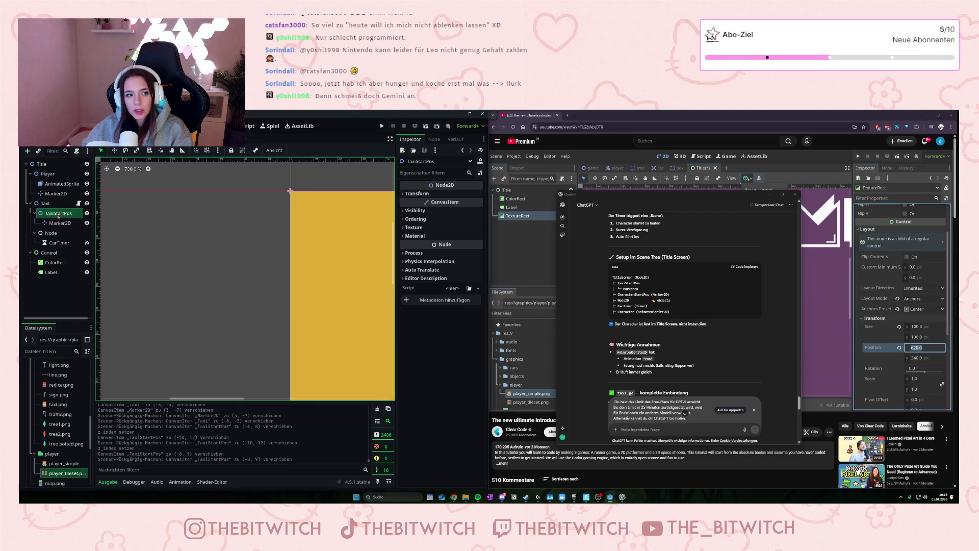
{"action": "left_click", "coordinate": [70, 214]}
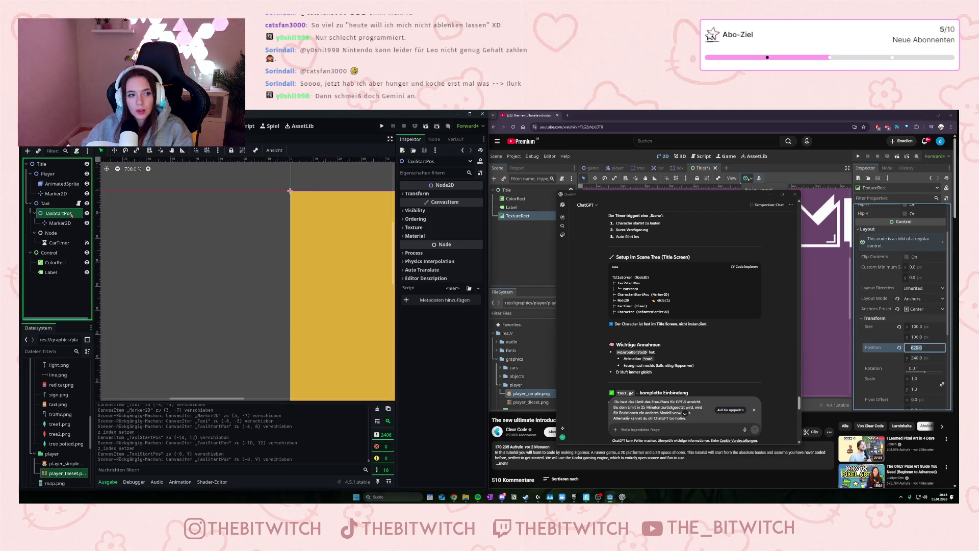
{"action": "left_click", "coordinate": [58, 193]}
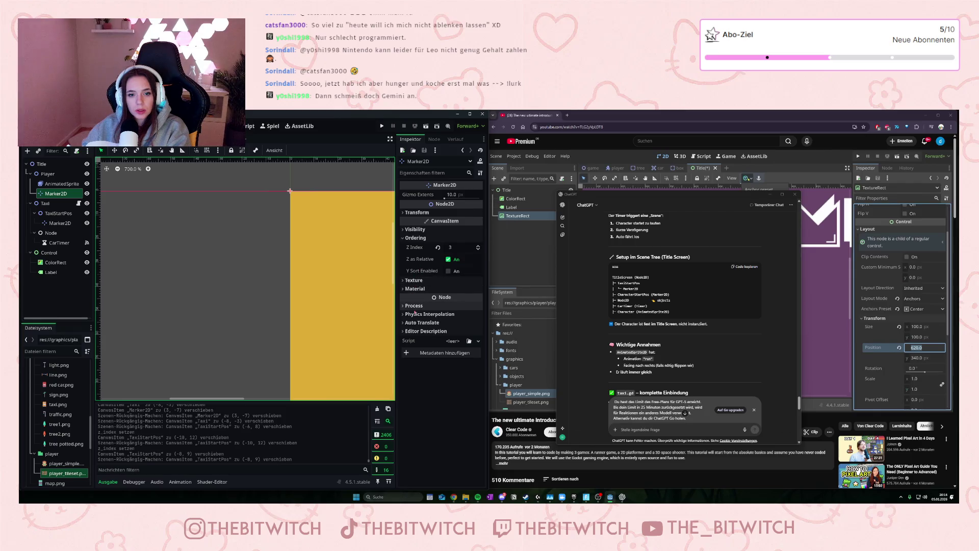
{"action": "scroll", "coordinate": [218, 230], "scroll_direction": "down", "scroll_amount": 5}
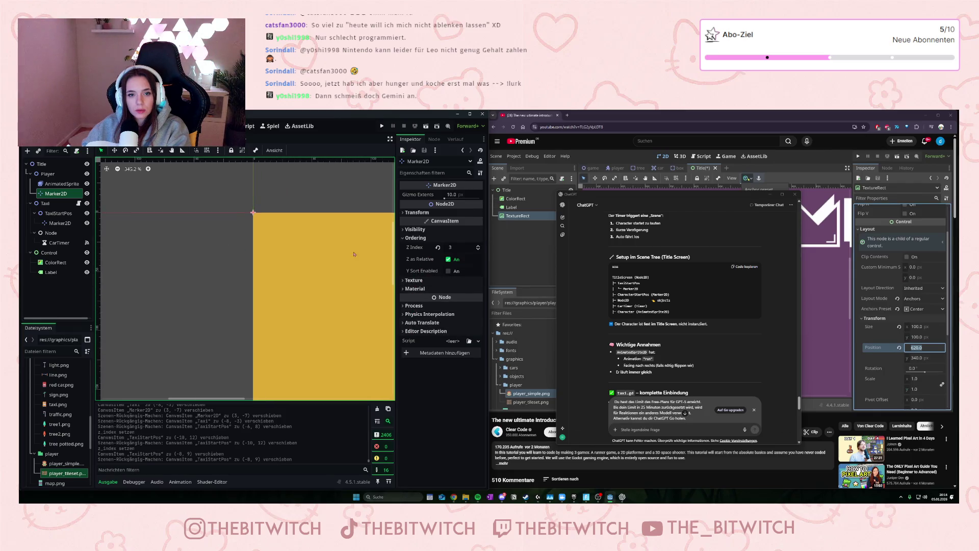
{"action": "left_click", "coordinate": [426, 212]}
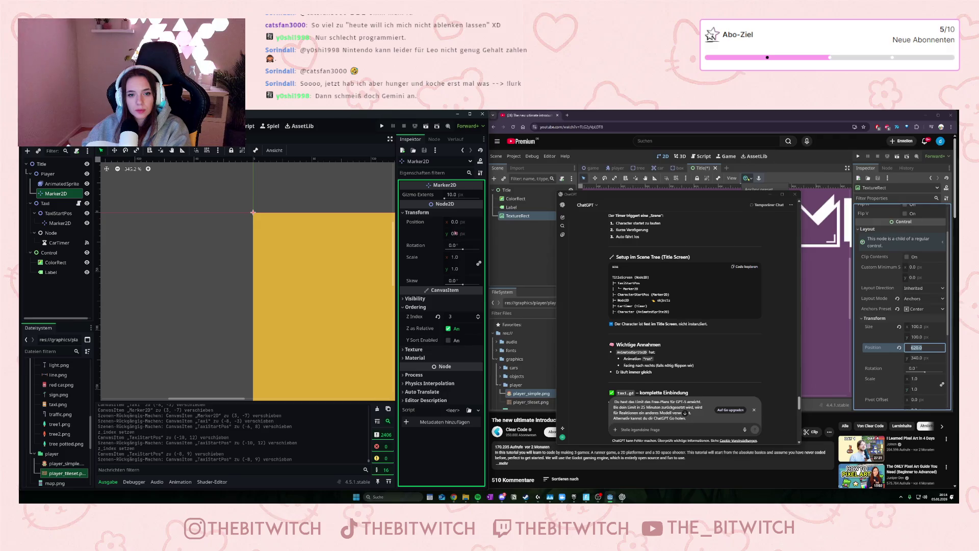
{"action": "left_click", "coordinate": [454, 222]}
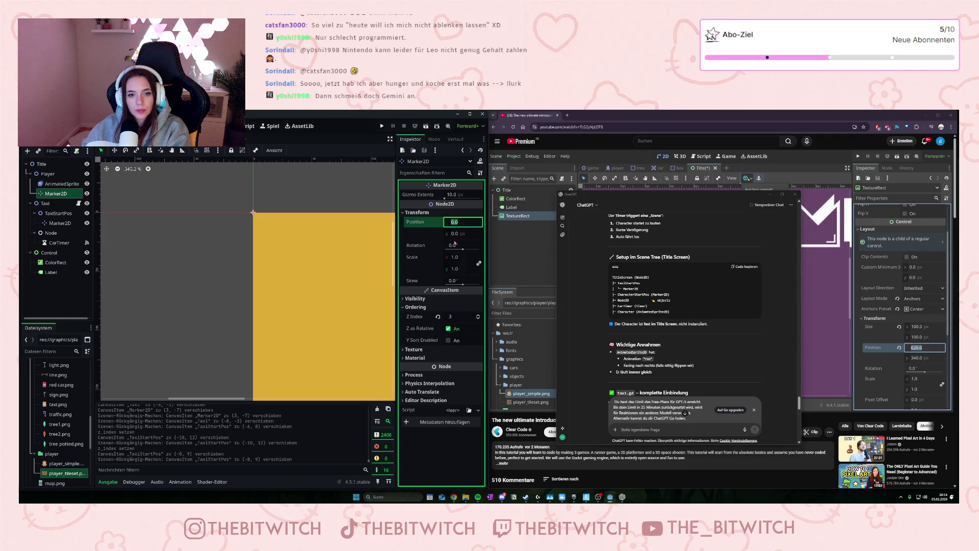
{"action": "type", "text": "-5"}
{"action": "key", "text": "Return"}
Drag the Marker2D right beside the character sprite, at 1309, 377.
{"action": "scroll", "coordinate": [233, 233], "scroll_direction": "down", "scroll_amount": 4}
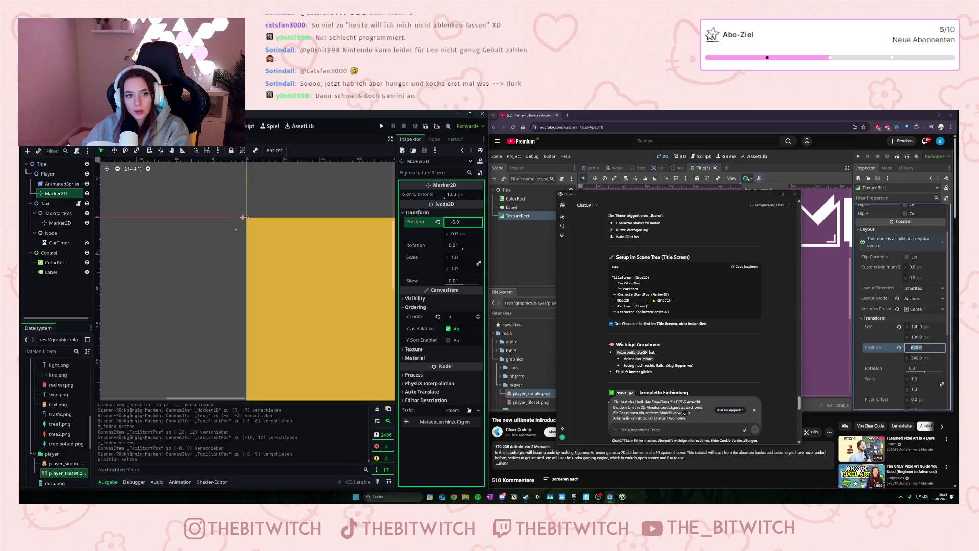
{"action": "scroll", "coordinate": [233, 233], "scroll_direction": "down", "scroll_amount": 6}
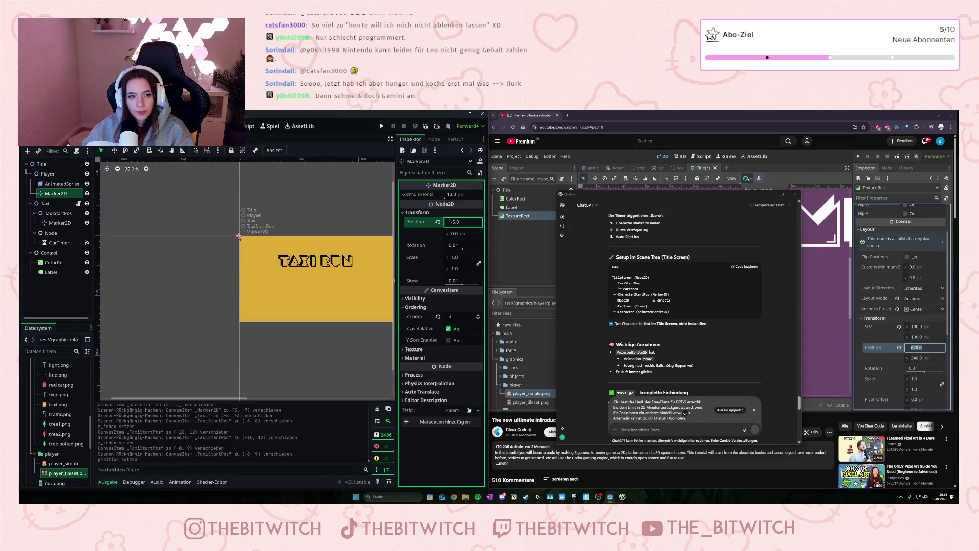
{"action": "left_click", "coordinate": [331, 269]}
{"action": "left_click_drag", "start_coordinate": [330, 269], "coordinate": [369, 227]}
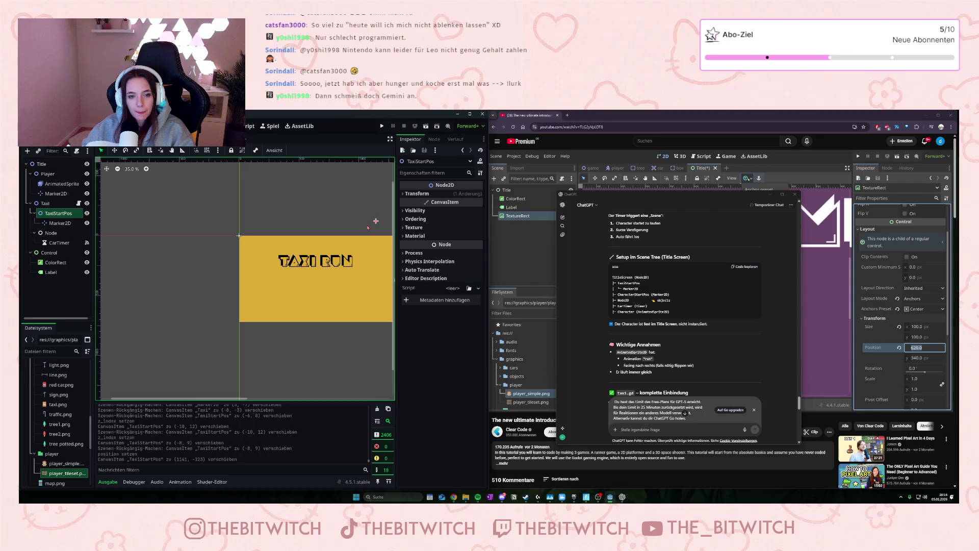
{"action": "key", "text": "ctrl+z"}
{"action": "scroll", "coordinate": [345, 179], "scroll_direction": "up", "scroll_amount": 13}
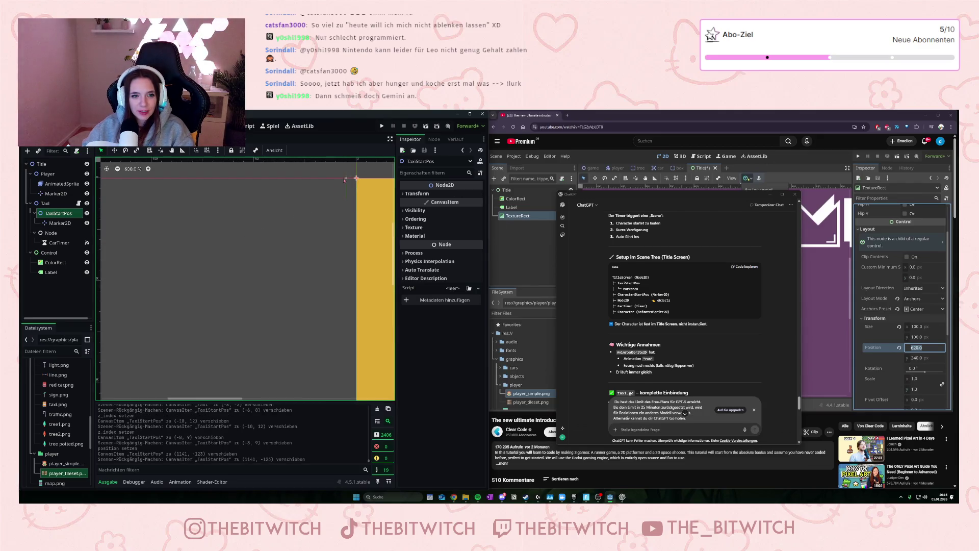
{"action": "mouse_move", "coordinate": [345, 180]}
{"action": "left_mouse_down"}
{"action": "mouse_move", "coordinate": [284, 309]}
{"action": "mouse_move", "coordinate": [204, 295]}
{"action": "mouse_move", "coordinate": [310, 319]}
{"action": "left_mouse_up"}
{"action": "scroll", "coordinate": [284, 308], "scroll_direction": "down", "scroll_amount": 15}
{"action": "scroll", "coordinate": [306, 319], "scroll_direction": "up", "scroll_amount": 15}
{"action": "scroll", "coordinate": [302, 320], "scroll_direction": "down", "scroll_amount": 2}
{"action": "left_click_drag", "start_coordinate": [288, 326], "coordinate": [277, 342]}
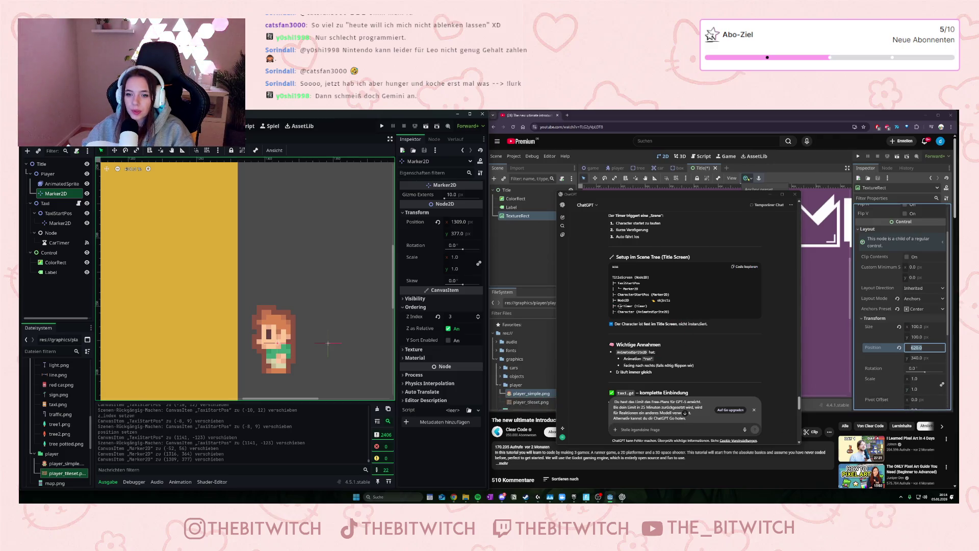
Read ChatGPT's reply down to its taxi.gd code, then open the Taxi node's taxi.gd script.
{"action": "scroll", "coordinate": [636, 264], "scroll_direction": "down", "scroll_amount": 2}
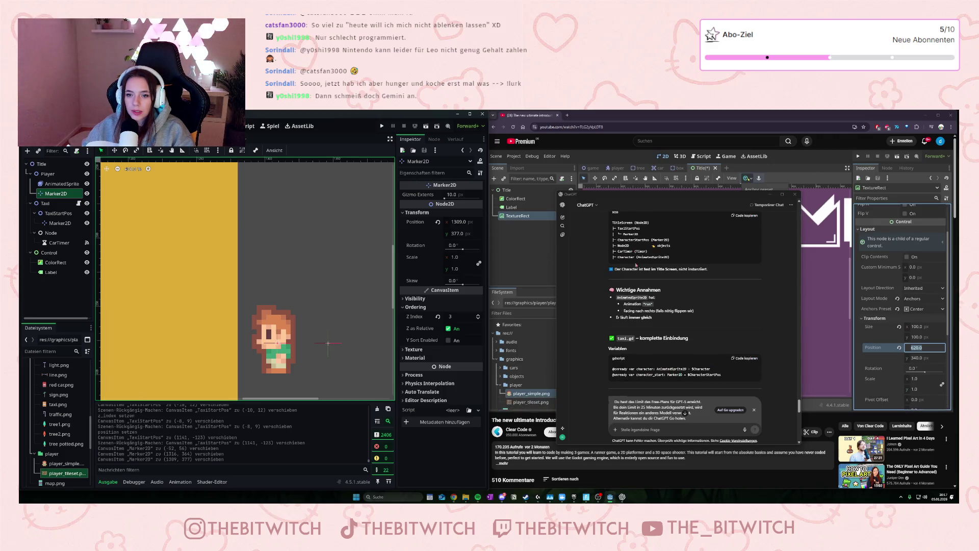
{"action": "scroll", "coordinate": [637, 264], "scroll_direction": "down", "scroll_amount": 1}
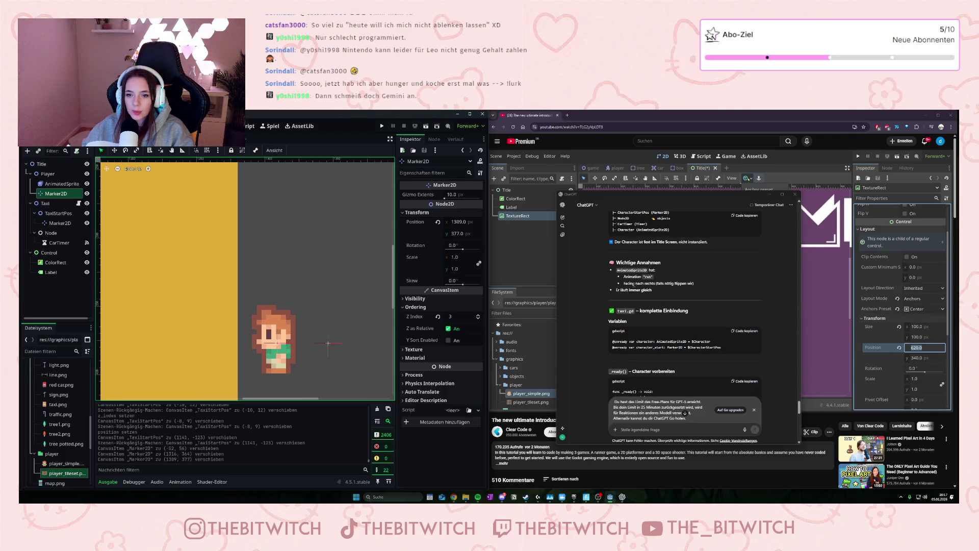
{"action": "scroll", "coordinate": [657, 290], "scroll_direction": "down", "scroll_amount": 2}
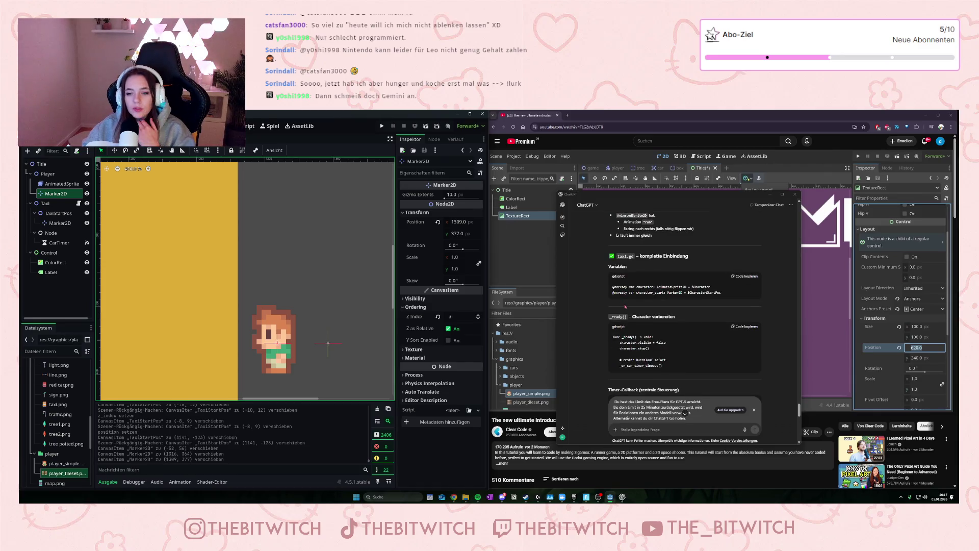
{"action": "scroll", "coordinate": [657, 290], "scroll_direction": "down", "scroll_amount": 1}
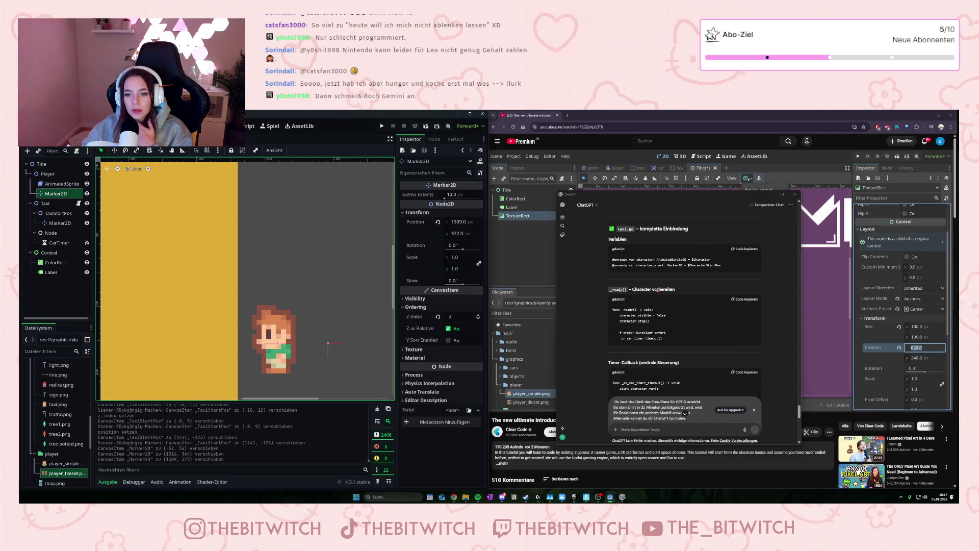
{"action": "left_click", "coordinate": [220, 246]}
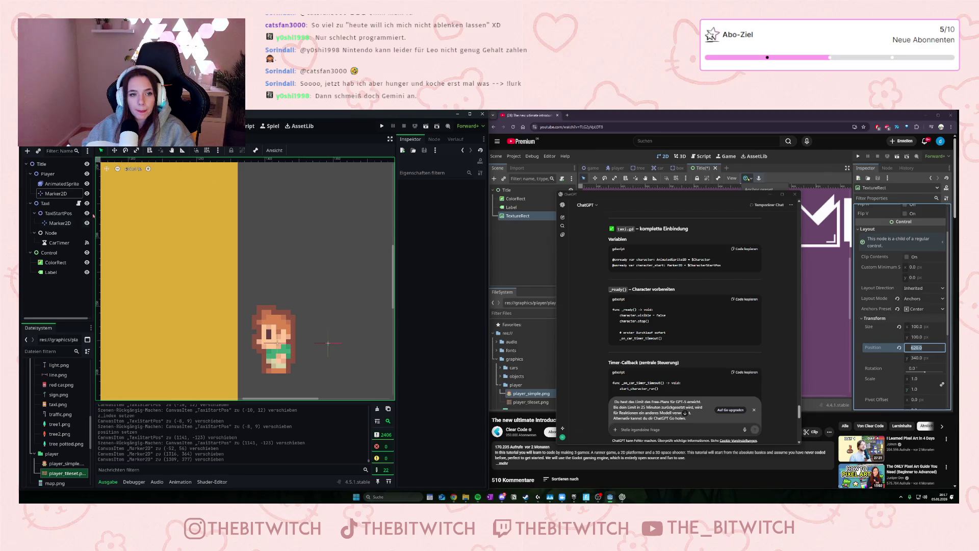
{"action": "left_click", "coordinate": [79, 204]}
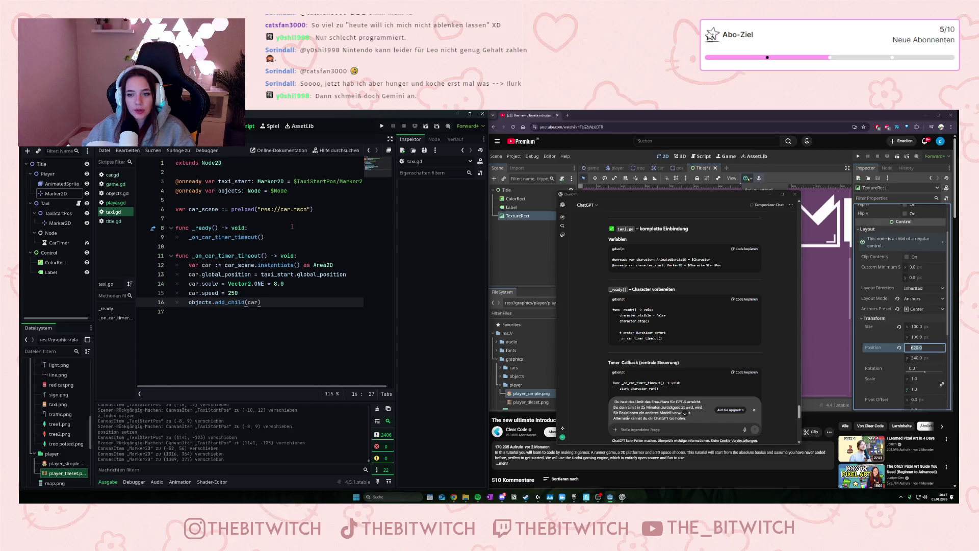
{"action": "left_click", "coordinate": [298, 196]}
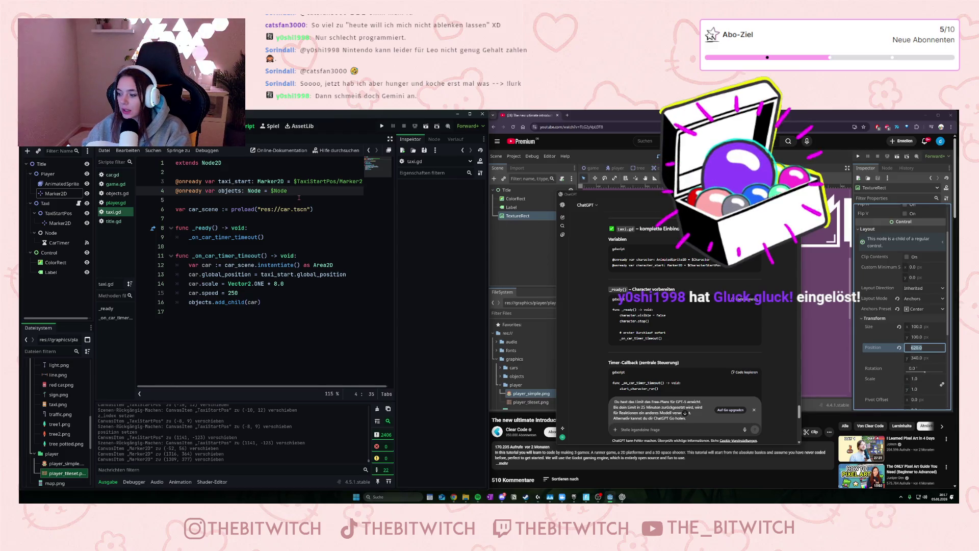
{"action": "key", "text": "Return"}
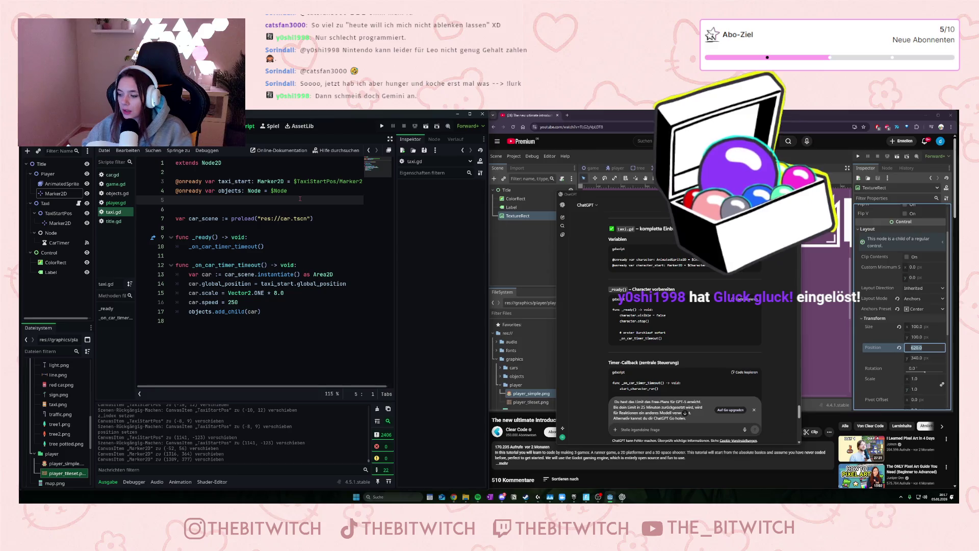
{"action": "mouse_move", "coordinate": [300, 224]}
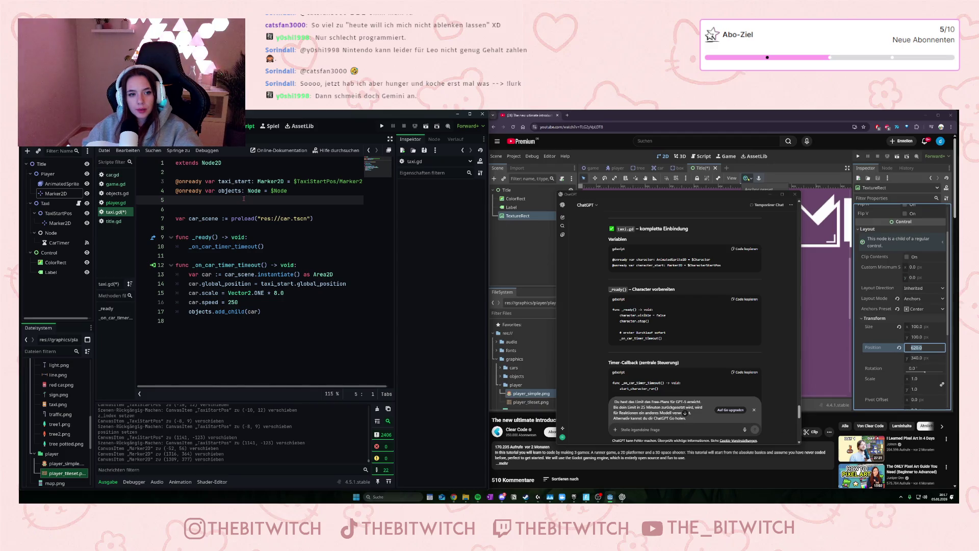
{"action": "type", "text": "@"}
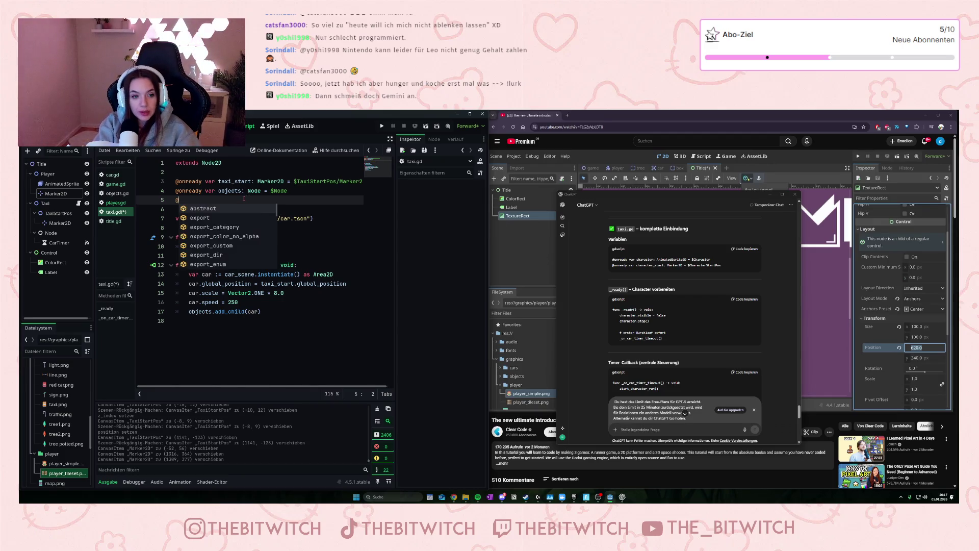
{"action": "type", "text": "onready "}
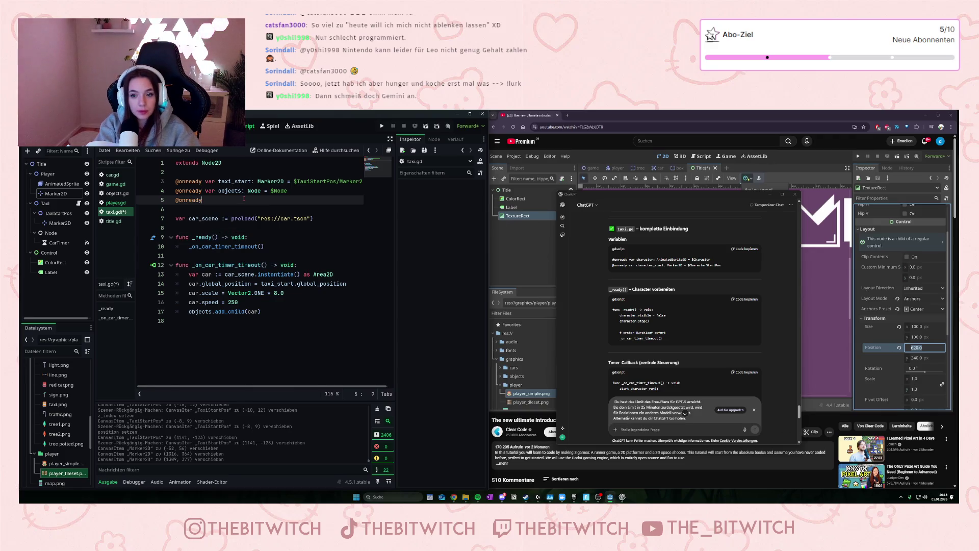
{"action": "type", "text": "var character:"}
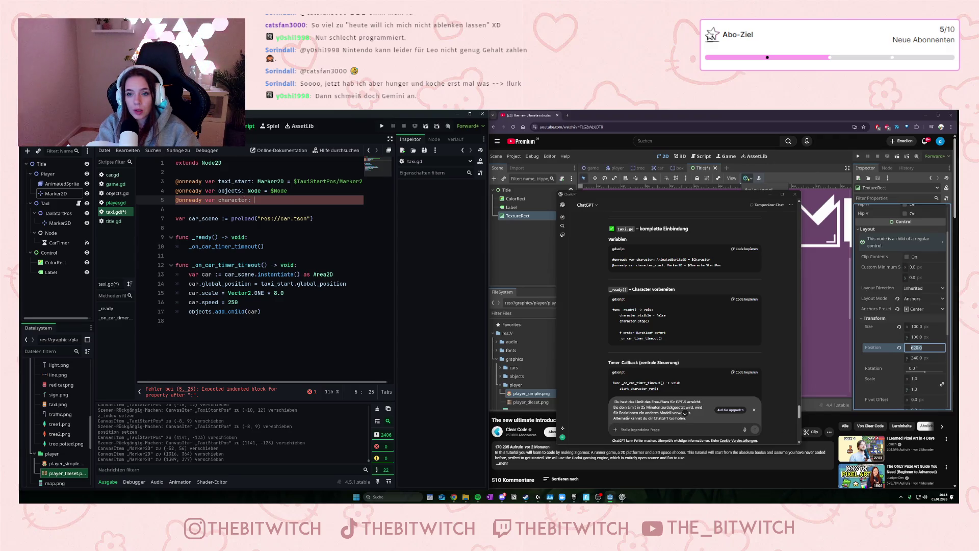
{"action": "type", "text": "i"}
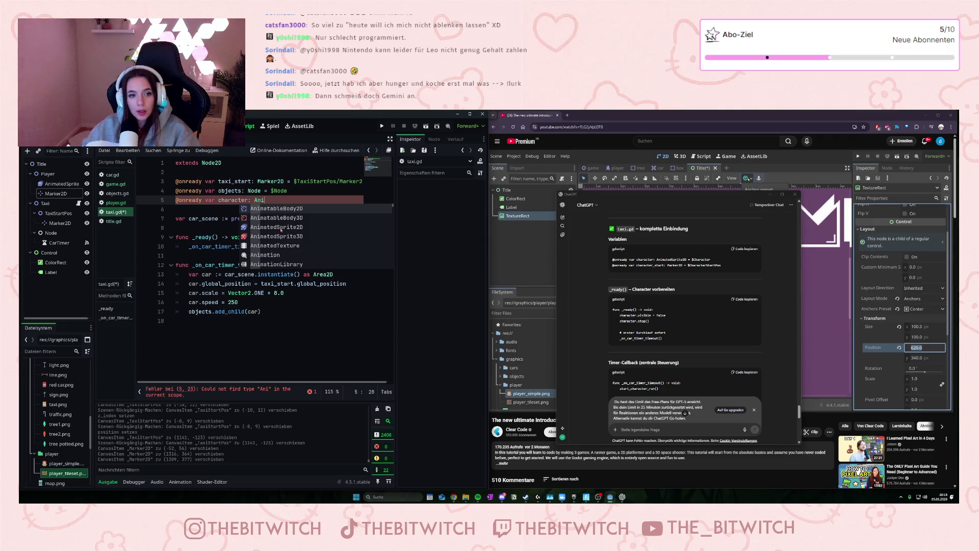
{"action": "left_click", "coordinate": [281, 230]}
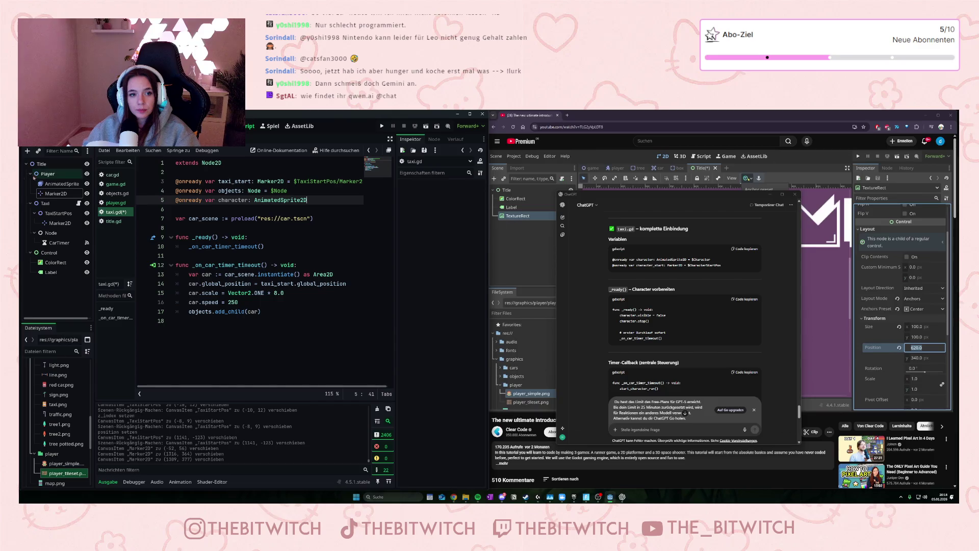
Rename the Player's AnimatedSprite2D node to Character.
{"action": "left_click", "coordinate": [62, 184]}
{"action": "double_click", "coordinate": [61, 184]}
{"action": "type", "text": "Character"}
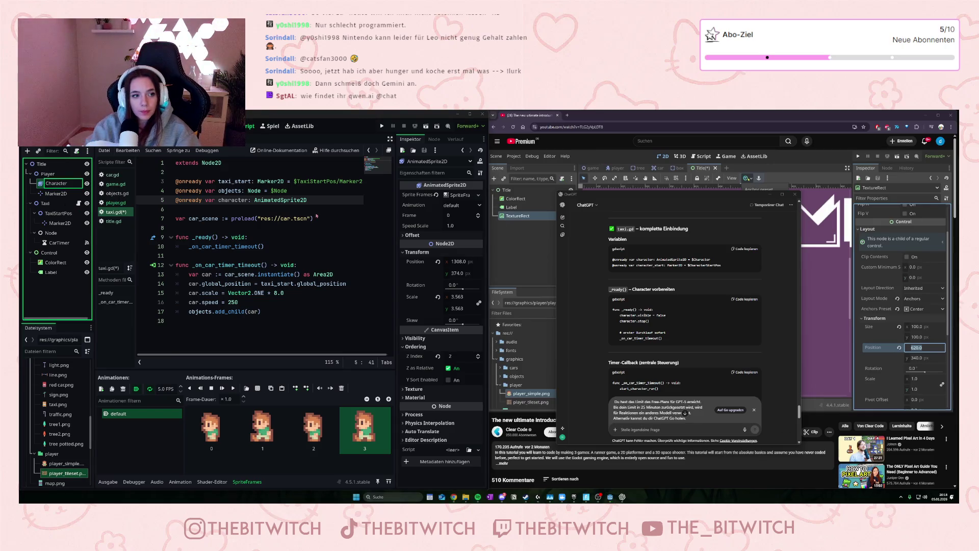
{"action": "left_click", "coordinate": [300, 193]}
Assign the character variable the node path $Player/Character.
{"action": "left_click", "coordinate": [254, 200]}
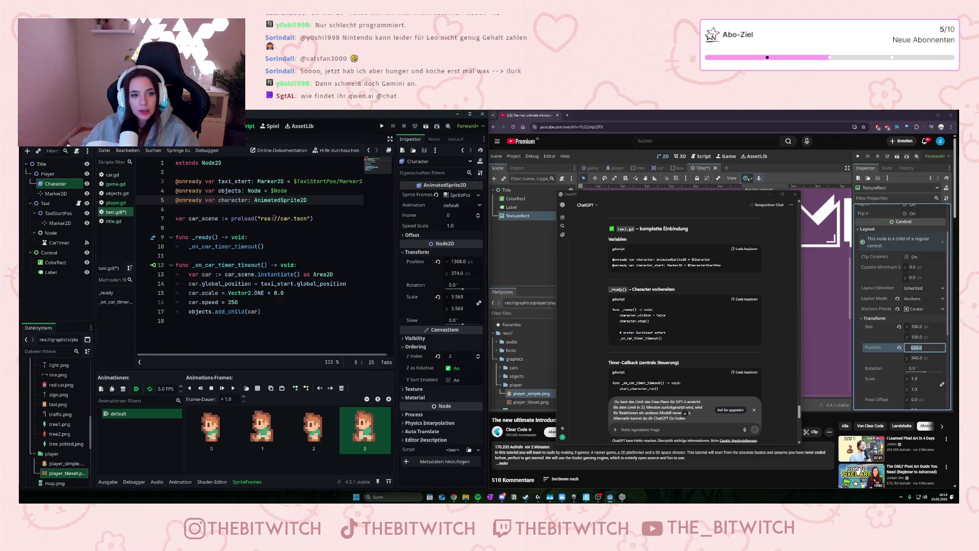
{"action": "type", "text": "$"}
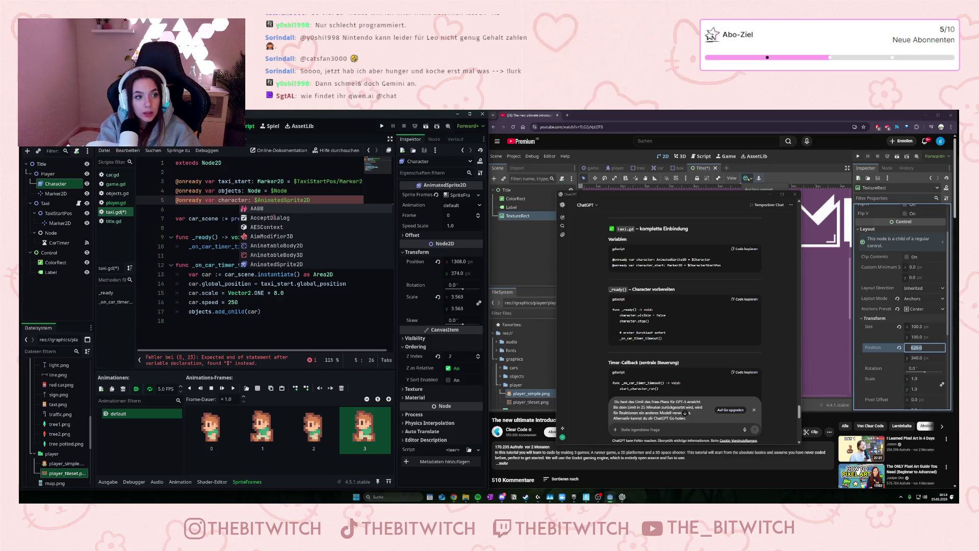
{"action": "type", "text": "Player"}
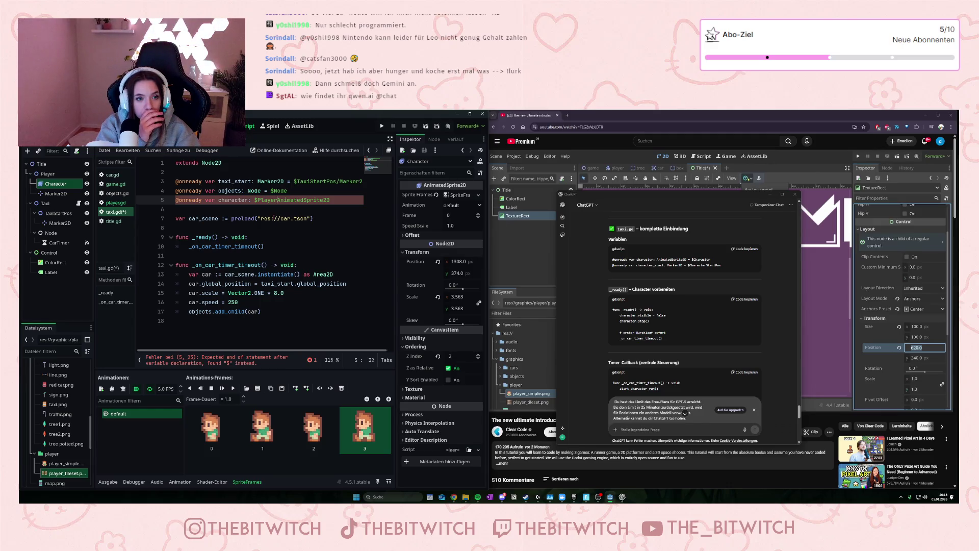
{"action": "type", "text": "/"}
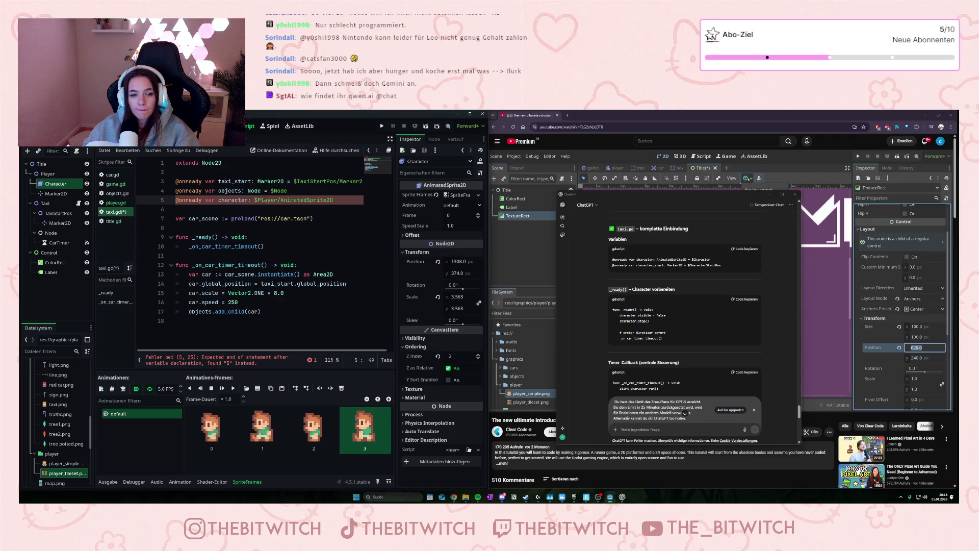
{"action": "left_click", "coordinate": [253, 200]}
{"action": "type", "text": "A"}
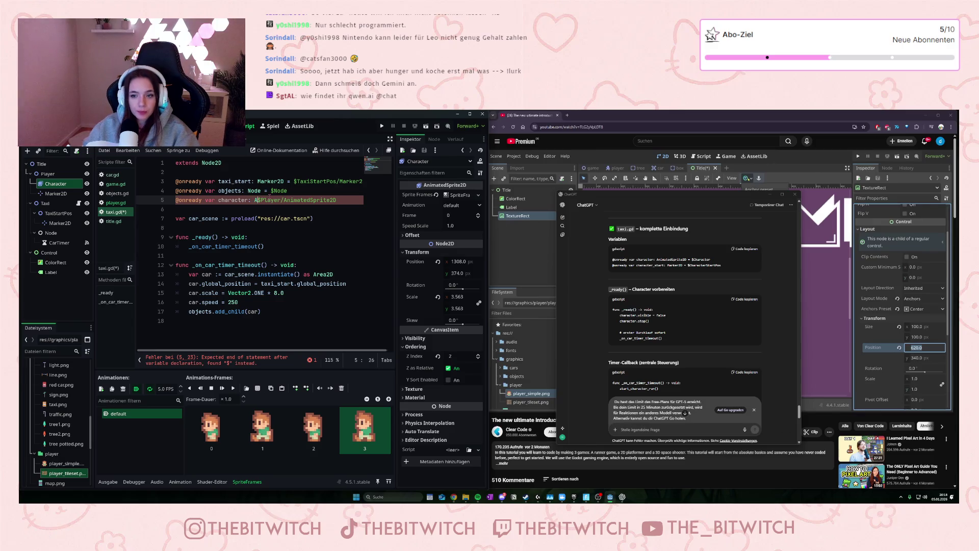
{"action": "type", "text": "nim"}
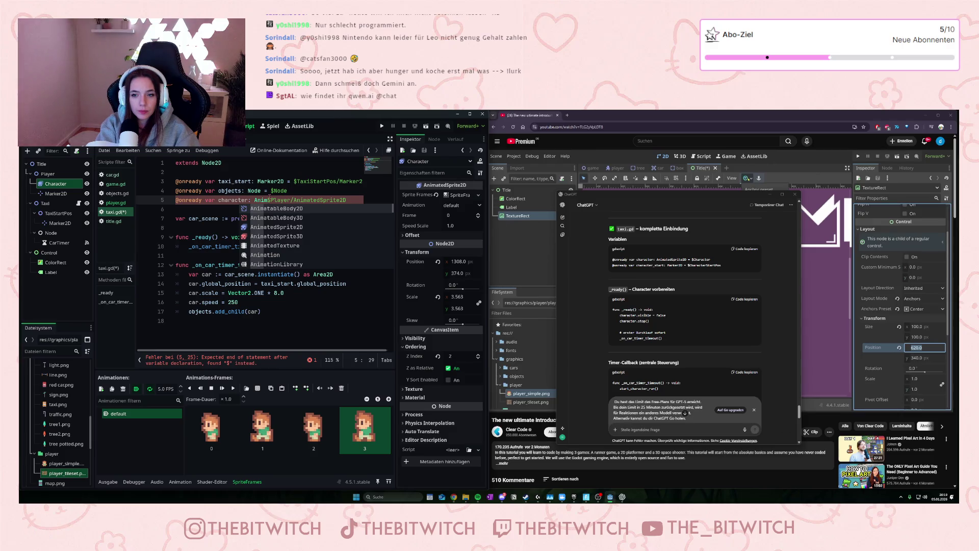
{"action": "type", "text": "atedSprite2D"}
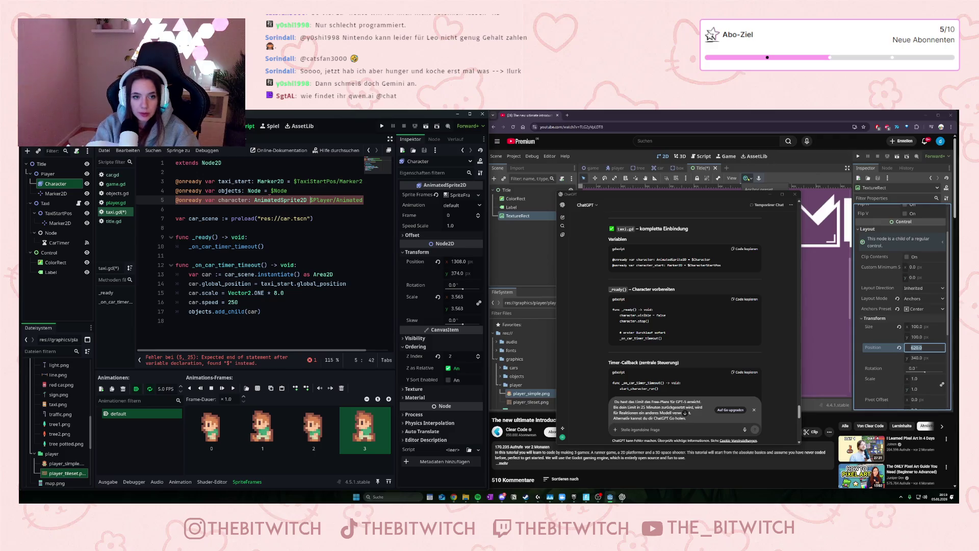
{"action": "type", "text": "= "}
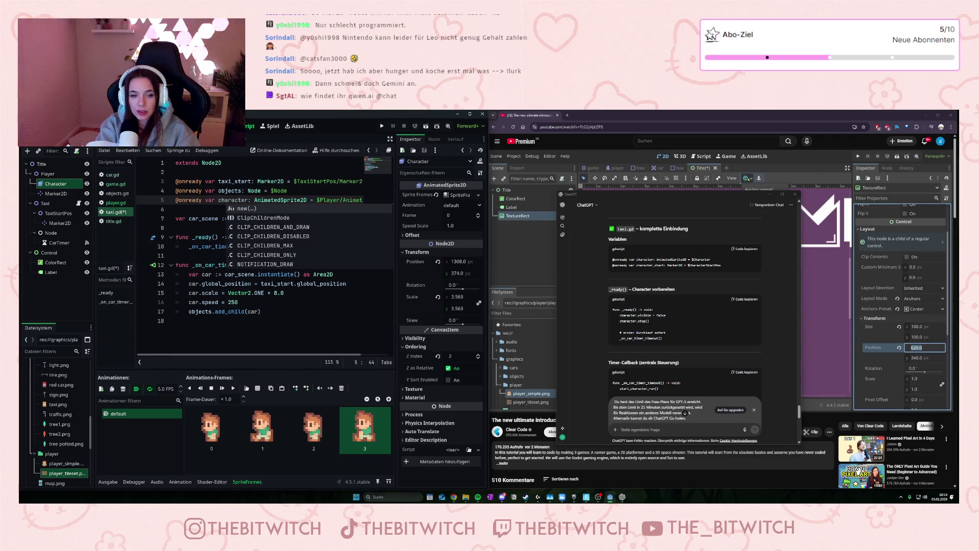
{"action": "type", "text": "edSprite2D"}
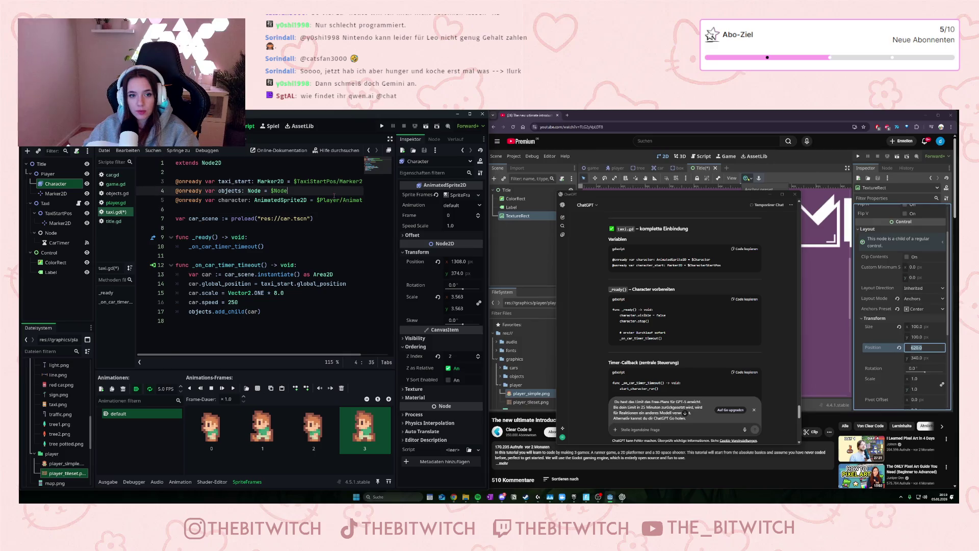
{"action": "type", "text": "Characte"}
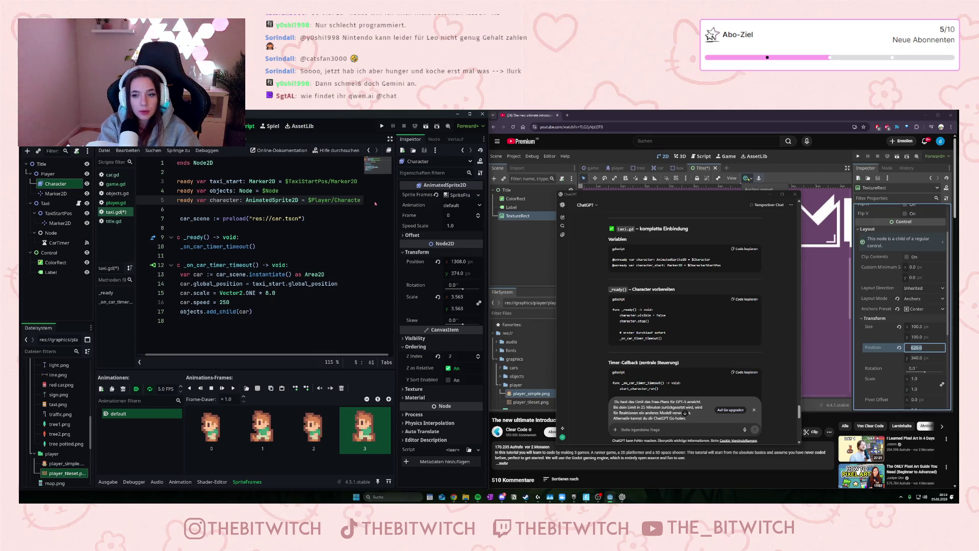
Insert two blank lines below the variable declarations.
{"action": "left_click", "coordinate": [328, 218]}
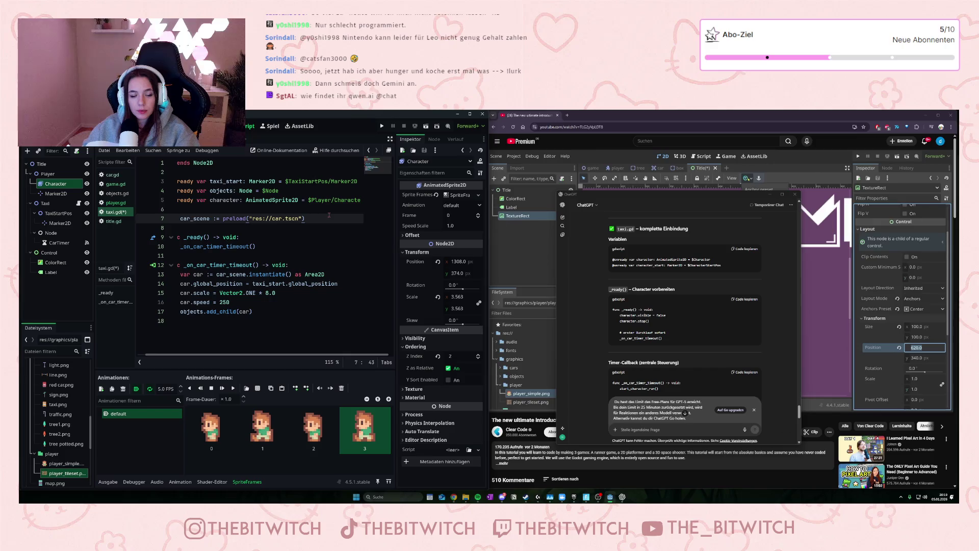
{"action": "left_click", "coordinate": [182, 208]}
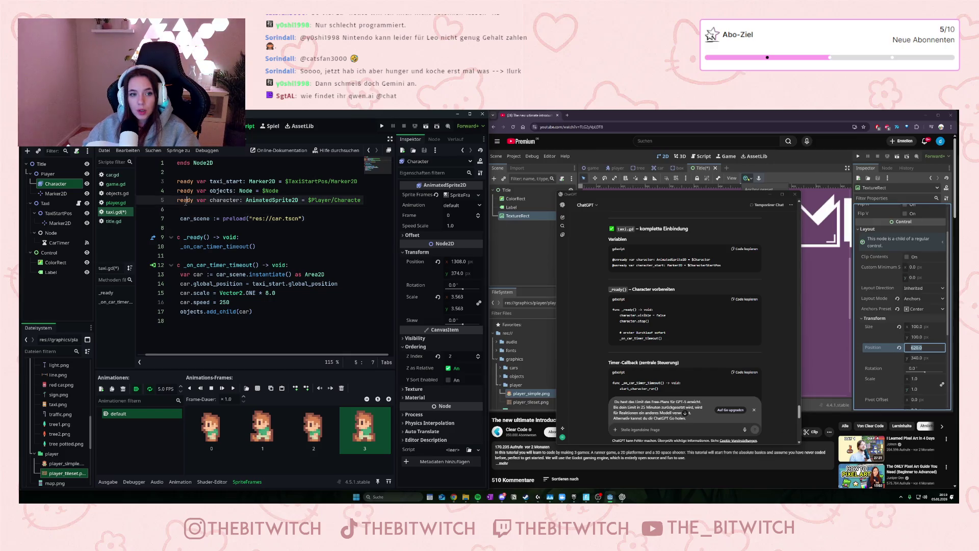
{"action": "key", "text": "Return"}
{"action": "key", "text": "Up"}
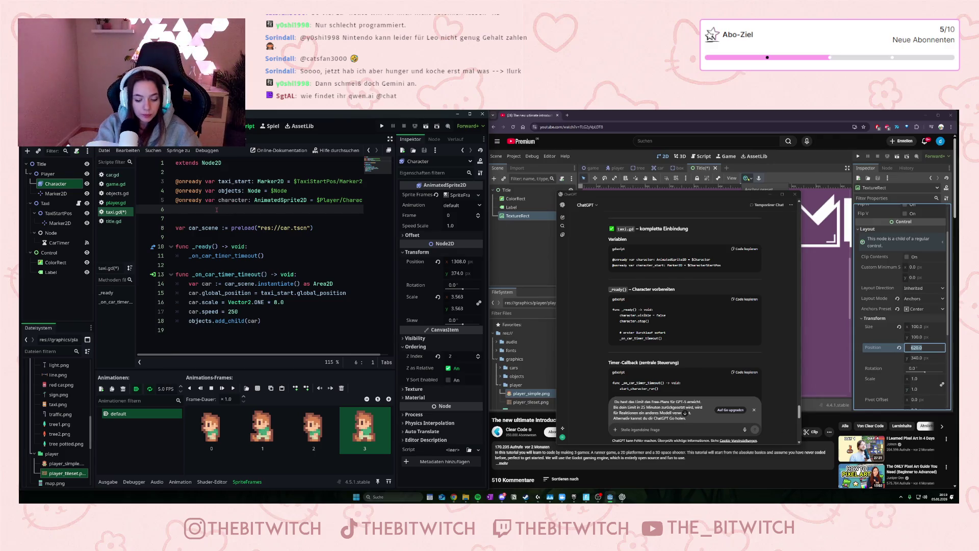
{"action": "type", "text": "@onre"}
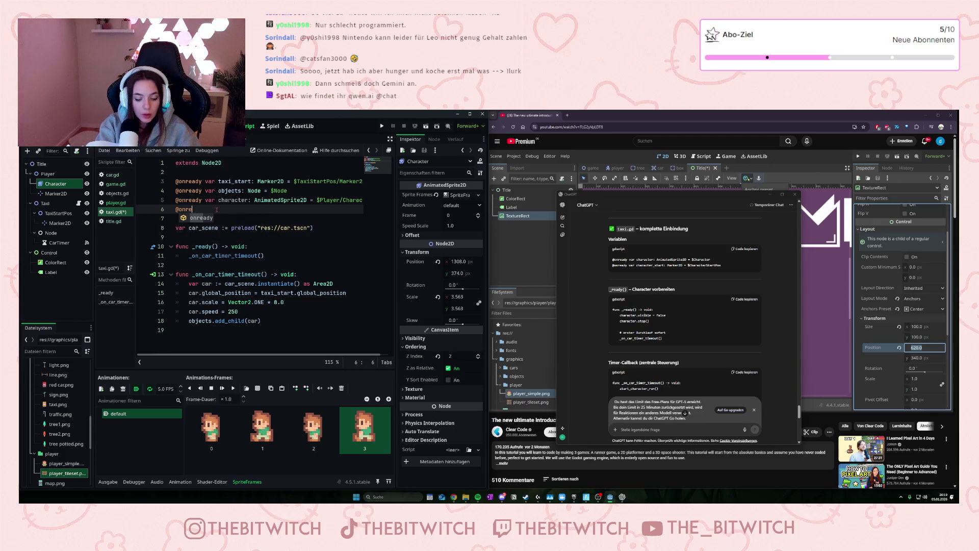
{"action": "key", "text": "Return"}
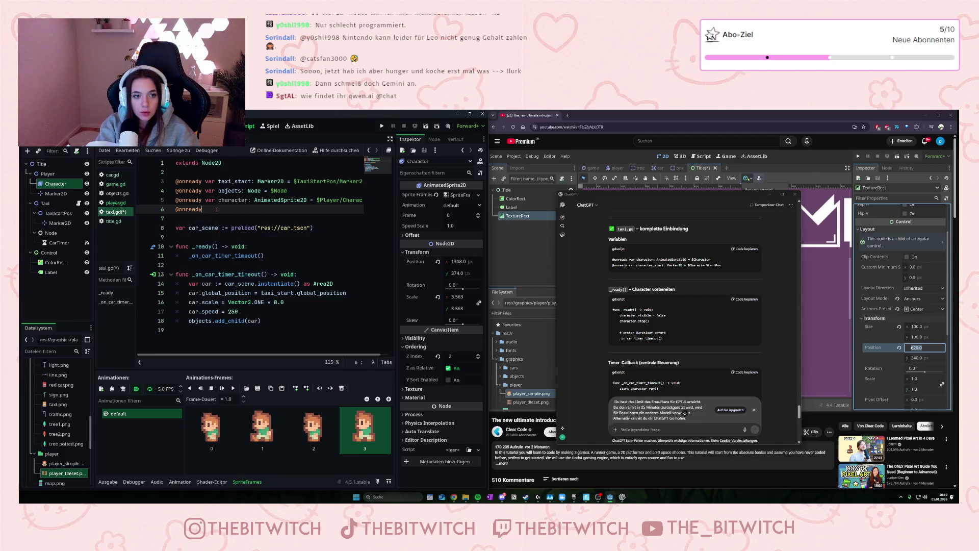
{"action": "type", "text": "var c"}
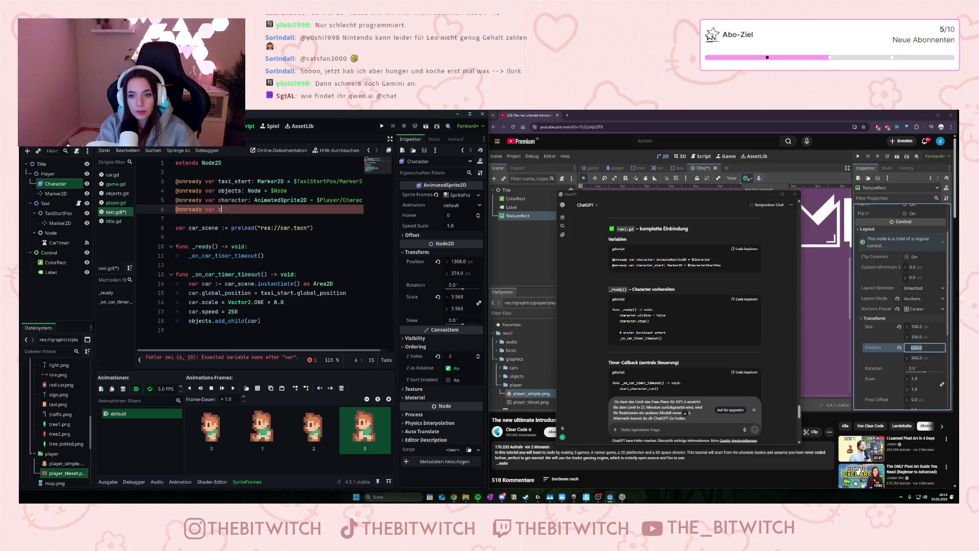
{"action": "type", "text": "haracter"}
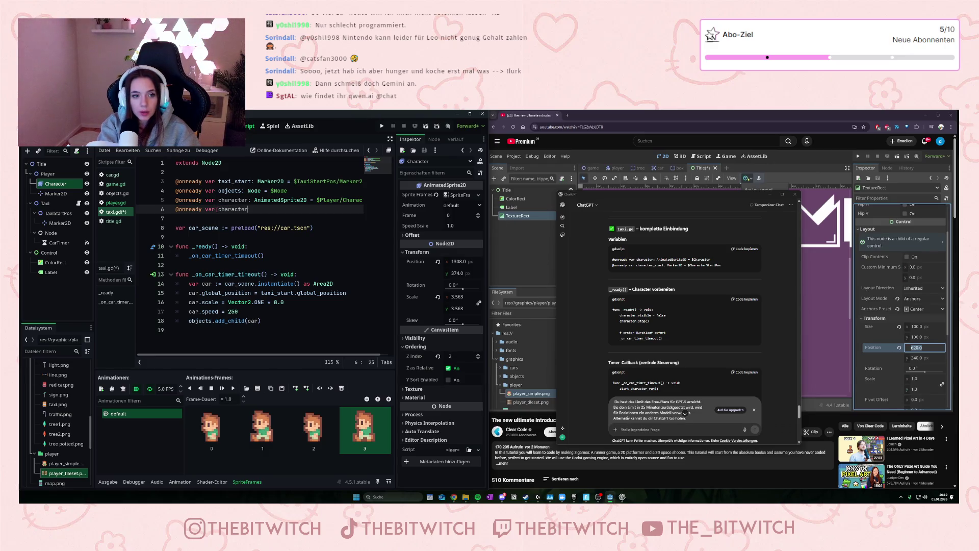
{"action": "type", "text": "_"}
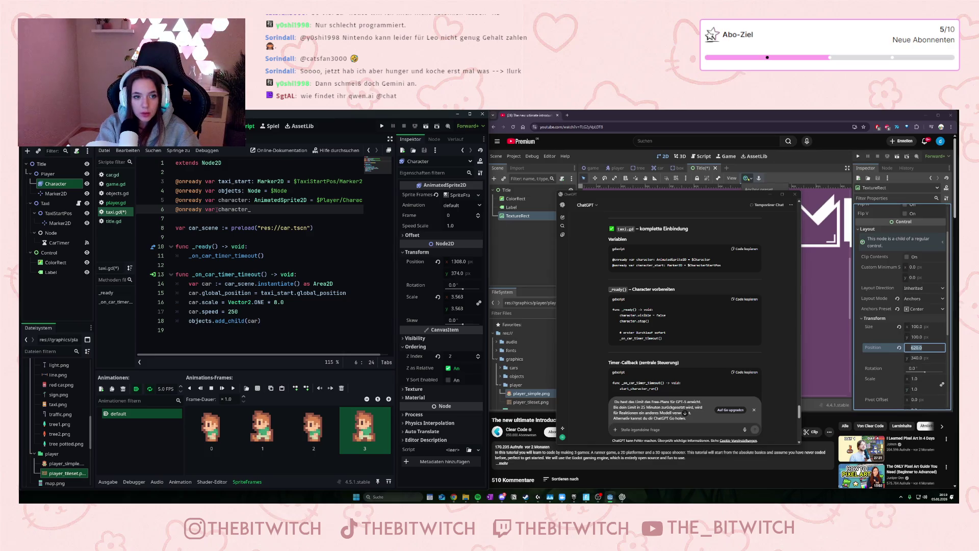
{"action": "type", "text": "start"}
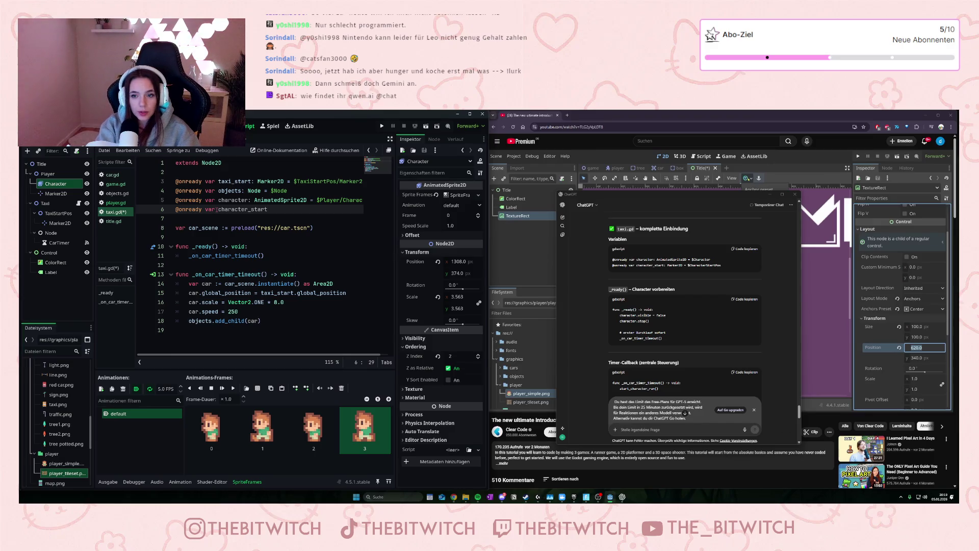
{"action": "type", "text": ":"}
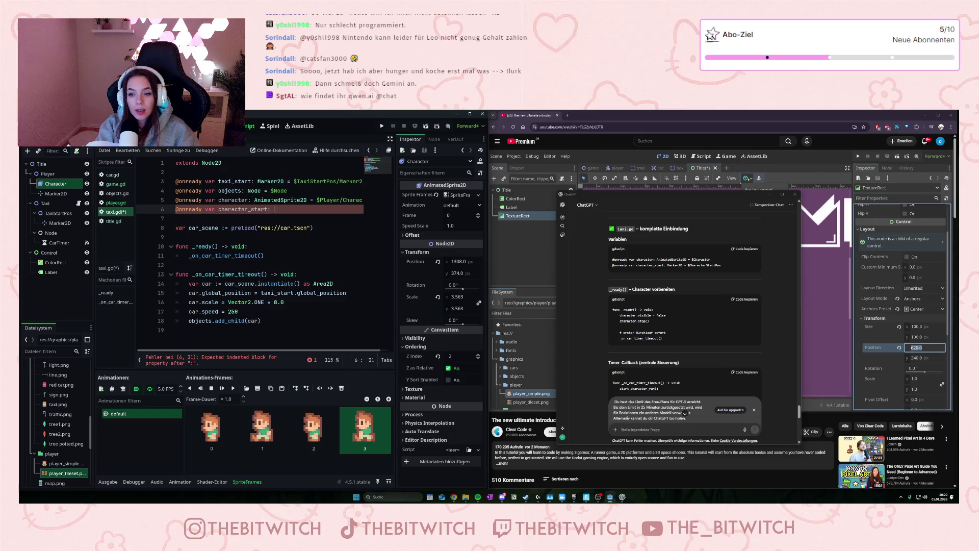
{"action": "type", "text": "Marker"}
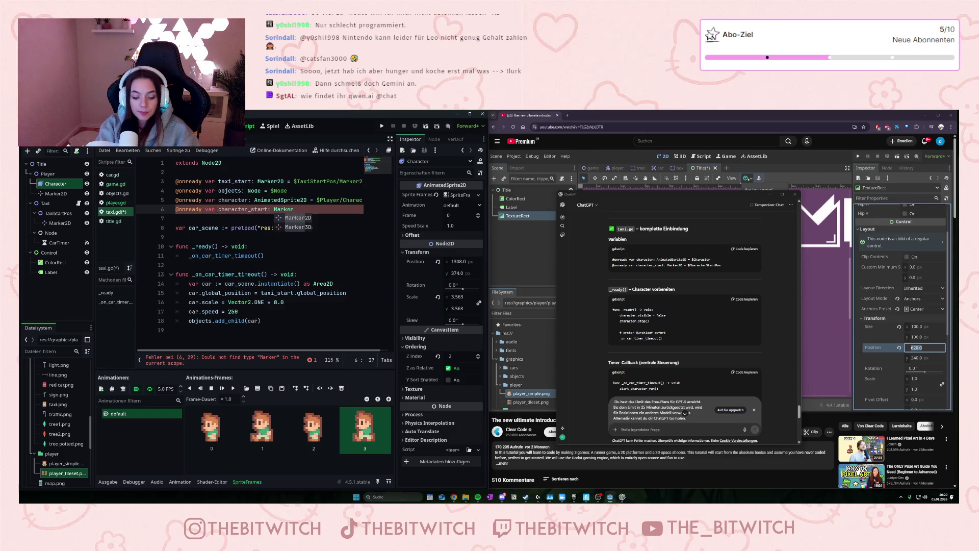
{"action": "type", "text": "2d"}
{"action": "key", "text": "Return"}
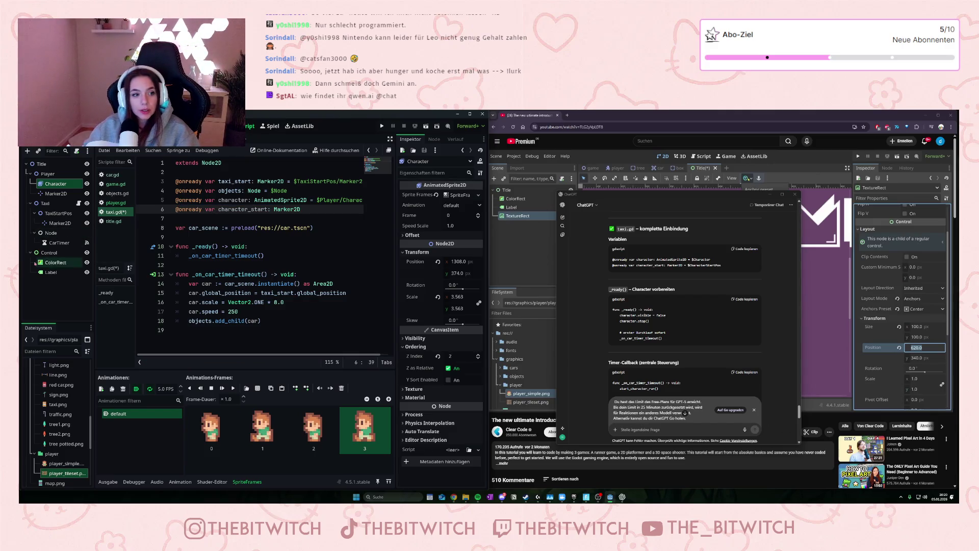
Rename the Marker2D under Player to CharacterStartPos and dismiss ChatGPT's free-plan notice.
{"action": "left_click", "coordinate": [56, 194]}
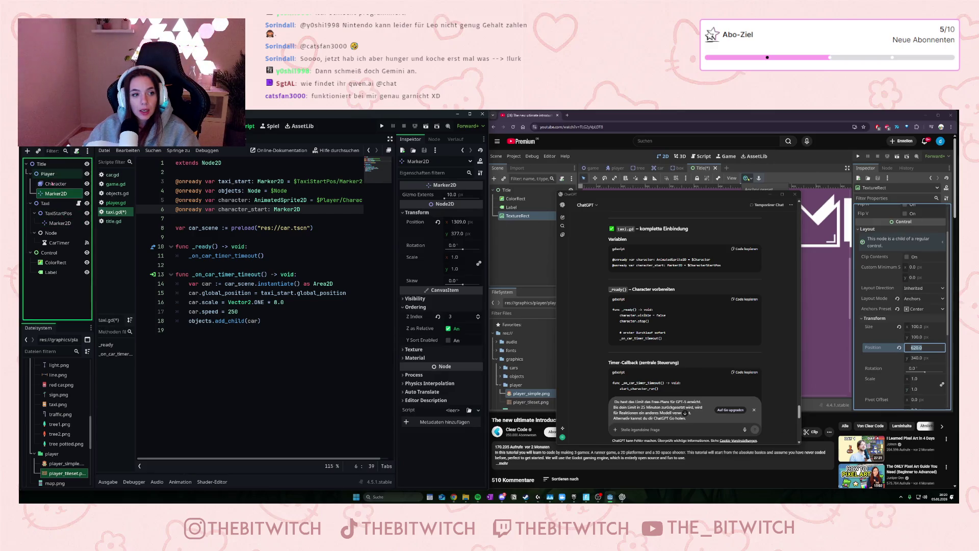
{"action": "scroll", "coordinate": [660, 289], "scroll_direction": "up", "scroll_amount": 3}
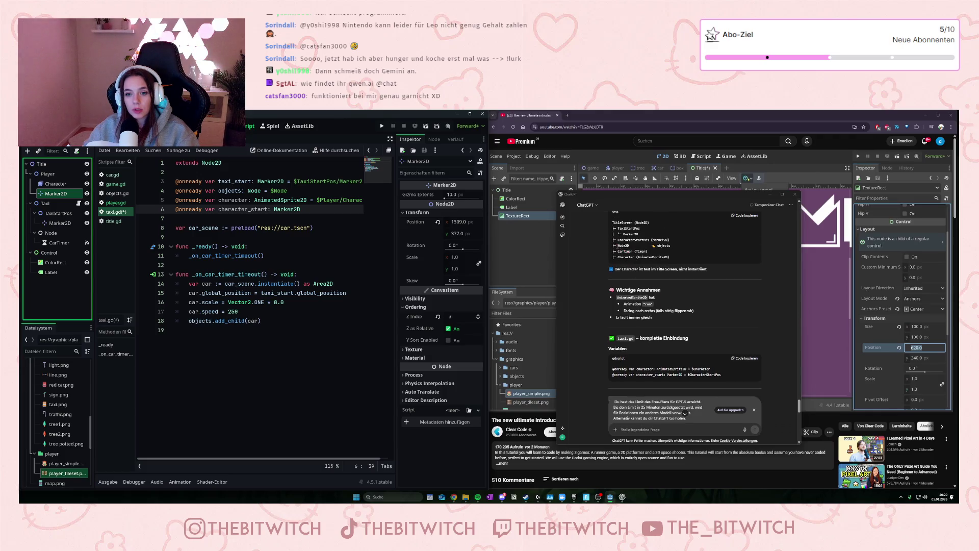
{"action": "left_click_drag", "start_coordinate": [617, 239], "coordinate": [649, 239]}
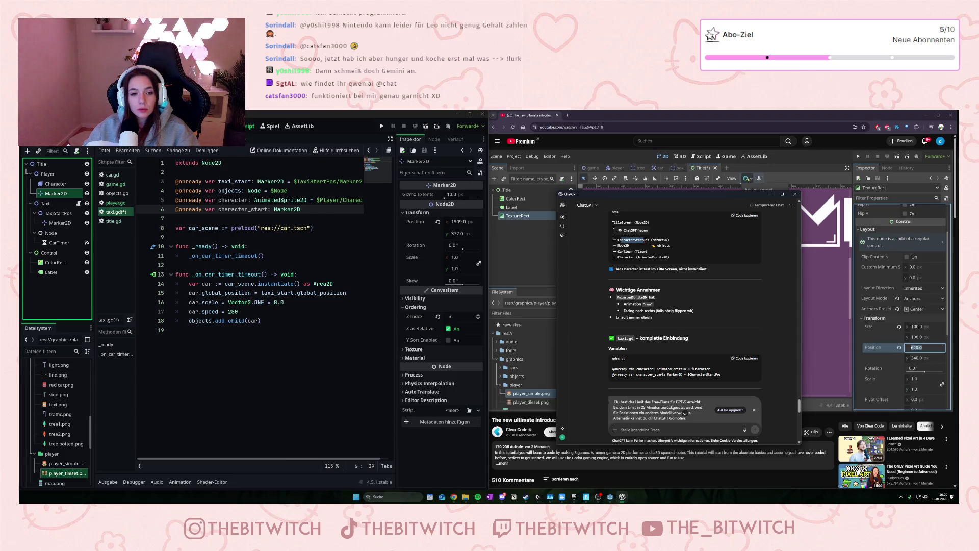
{"action": "double_click", "coordinate": [54, 193]}
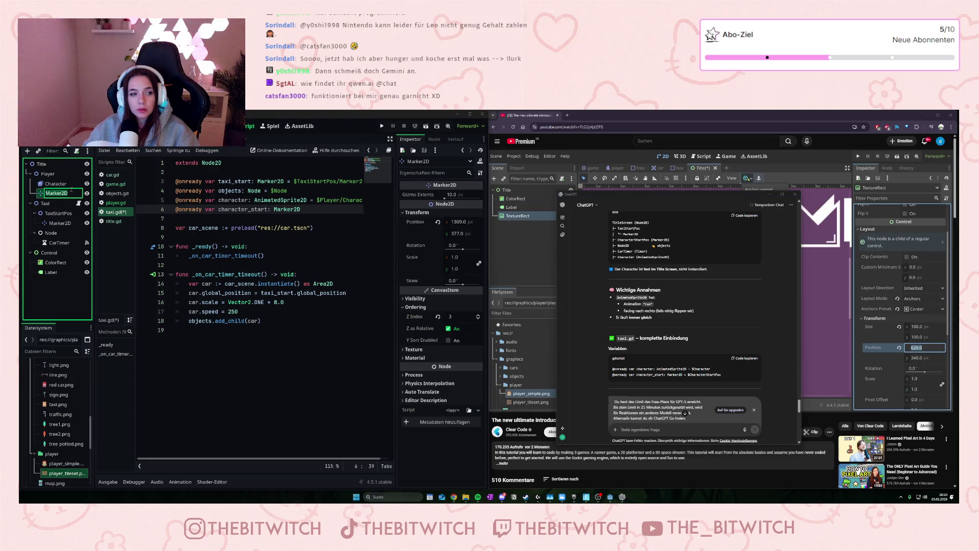
{"action": "type", "text": "Charac"}
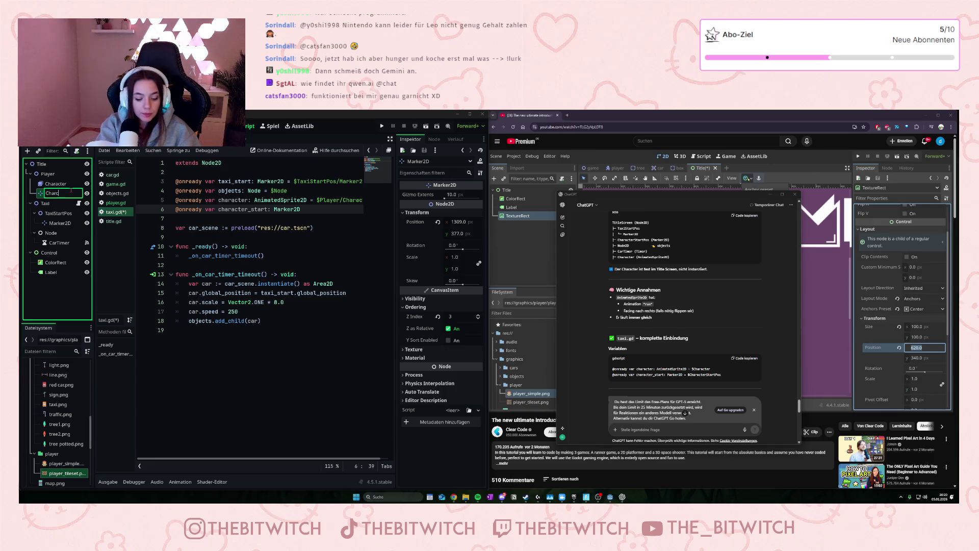
{"action": "type", "text": "terS"}
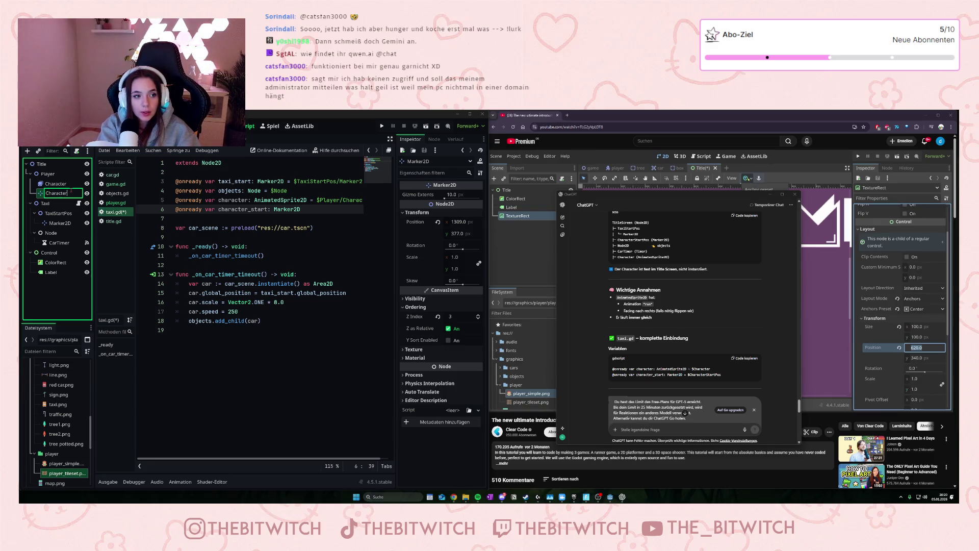
{"action": "type", "text": "tartP"}
{"action": "key", "text": "Return"}
{"action": "left_click_drag", "start_coordinate": [176, 209], "coordinate": [245, 228]}
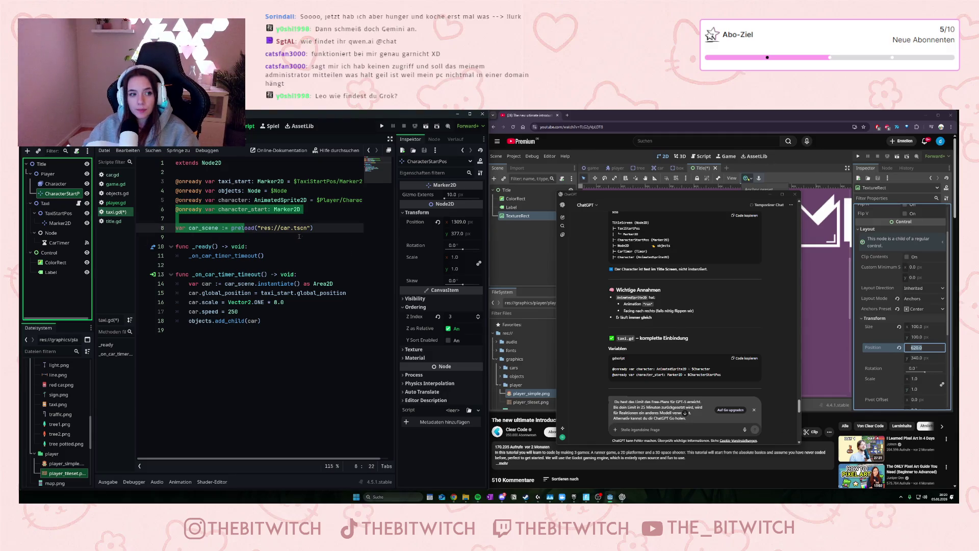
{"action": "scroll", "coordinate": [616, 309], "scroll_direction": "down", "scroll_amount": 3}
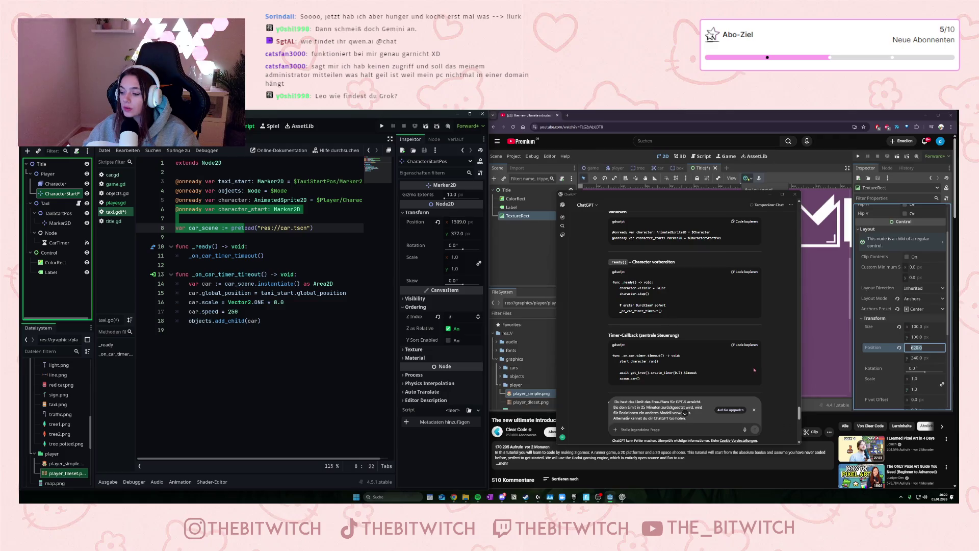
{"action": "left_click", "coordinate": [754, 411]}
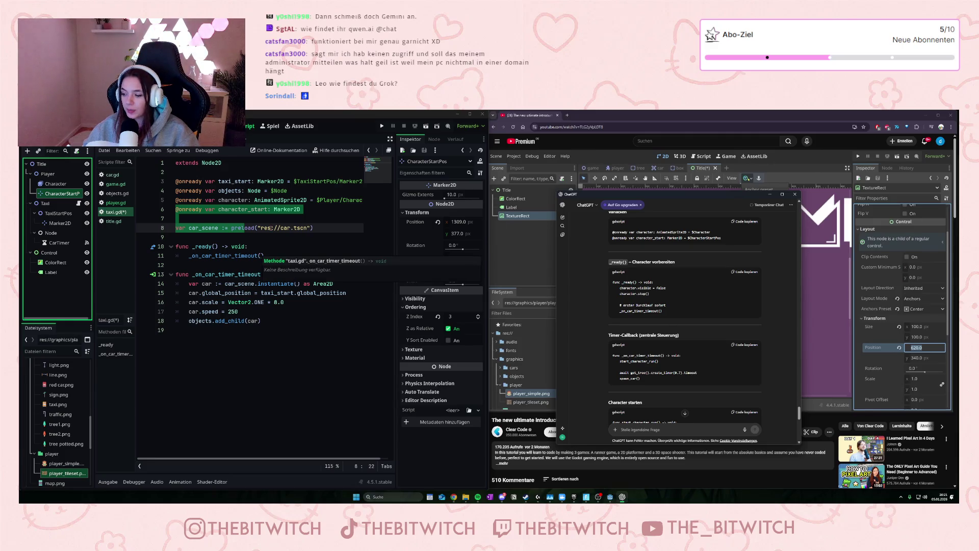
Assign character_start the node path $Player/CharacterStartPos.
{"action": "left_click", "coordinate": [306, 209]}
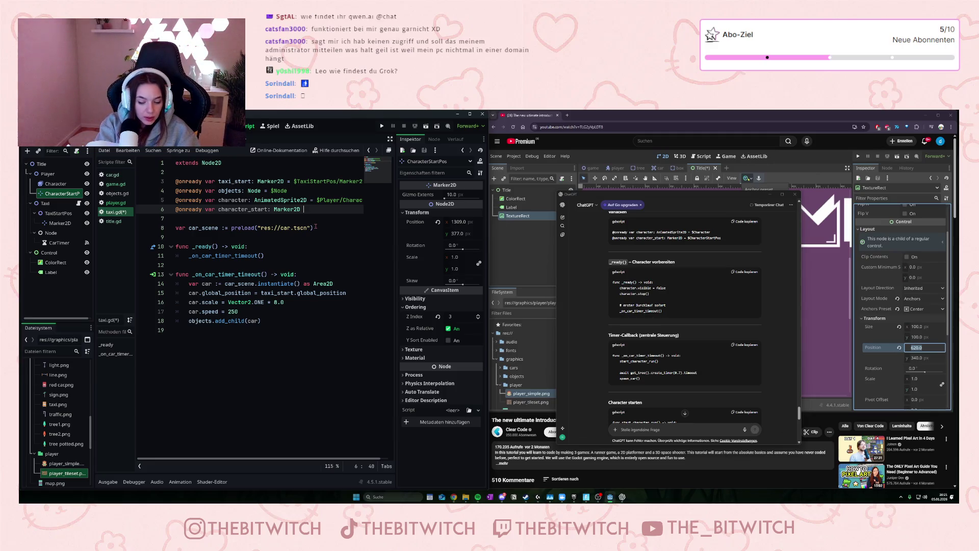
{"action": "type", "text": "= "}
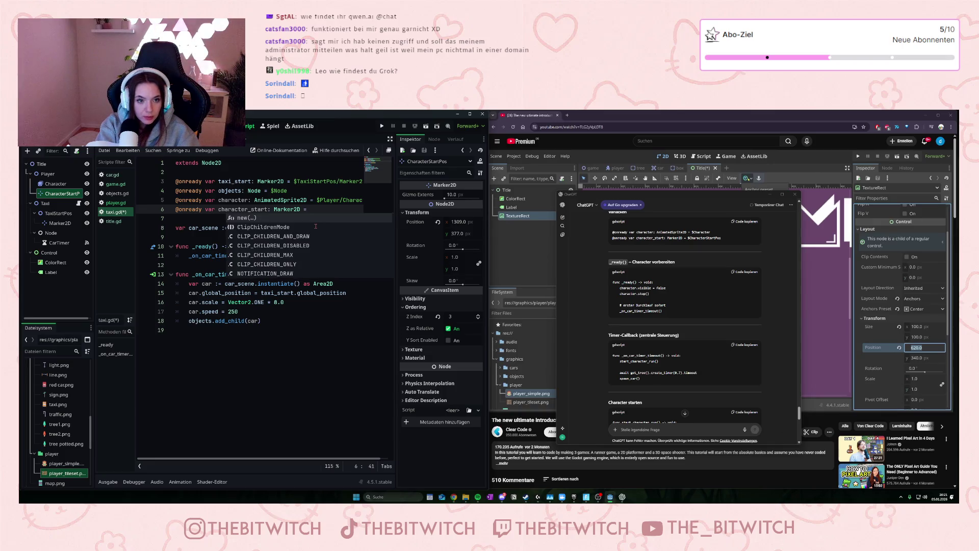
{"action": "type", "text": "$Playe"}
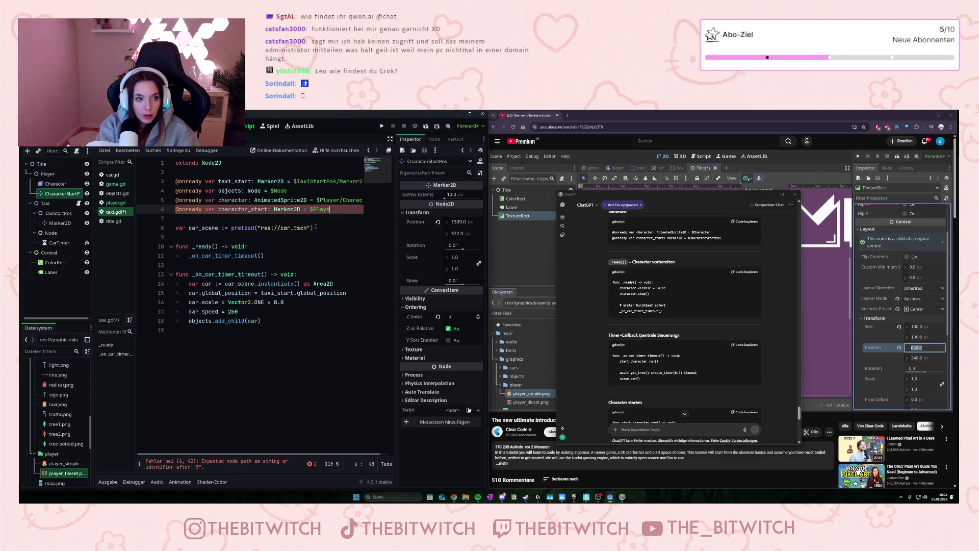
{"action": "type", "text": "r/"}
{"action": "type", "text": "Charac"}
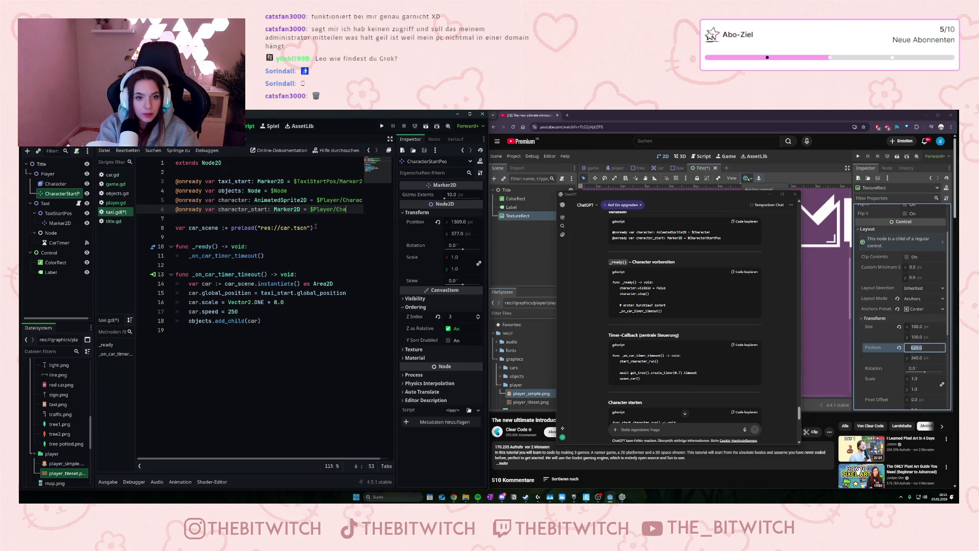
{"action": "type", "text": "ter"}
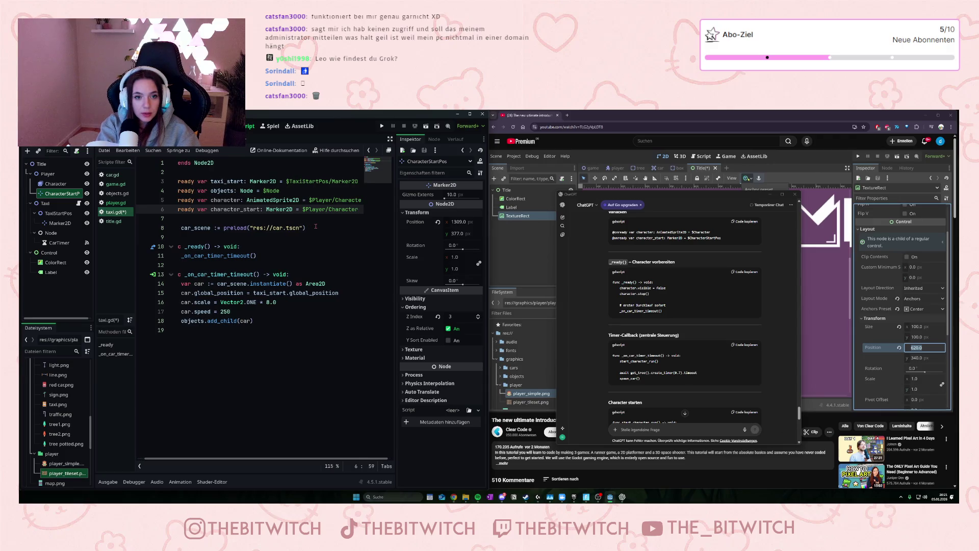
{"action": "type", "text": "Start"}
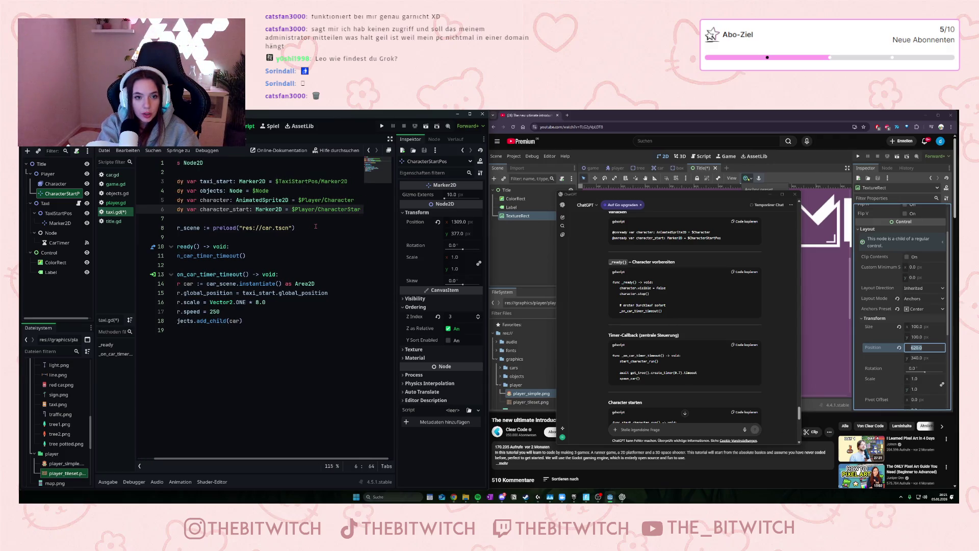
{"action": "type", "text": "Po"}
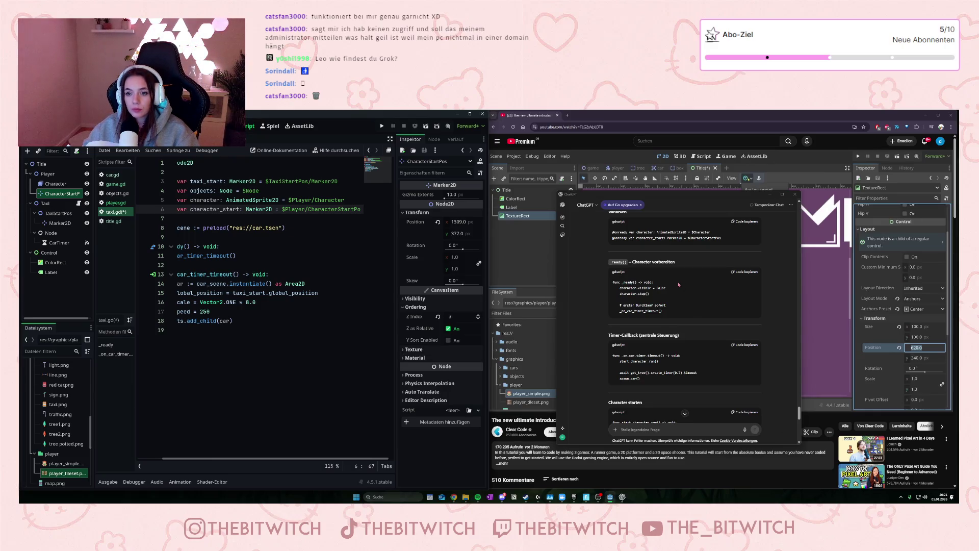
{"action": "scroll", "coordinate": [679, 284], "scroll_direction": "down", "scroll_amount": 1}
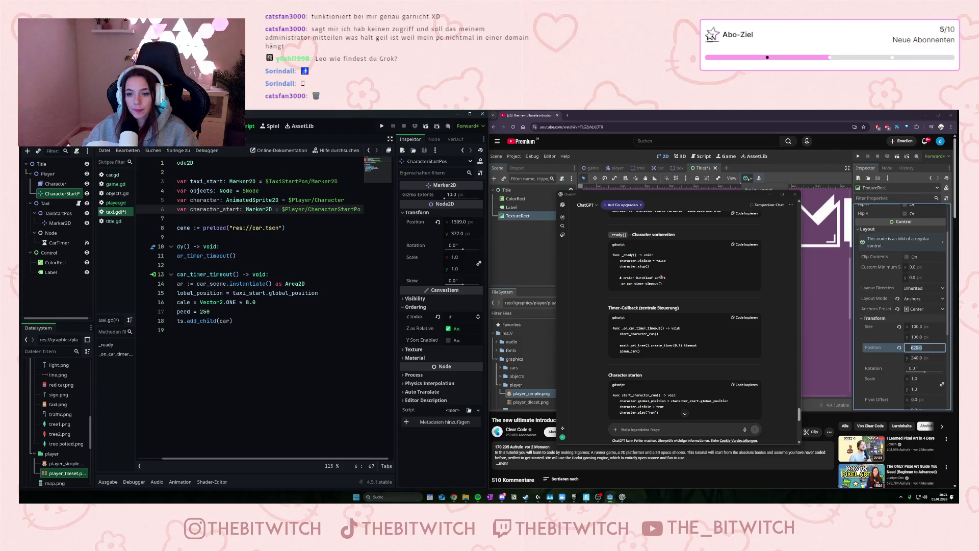
{"action": "left_click_drag", "start_coordinate": [290, 458], "coordinate": [265, 458]}
{"action": "left_click", "coordinate": [277, 330]}
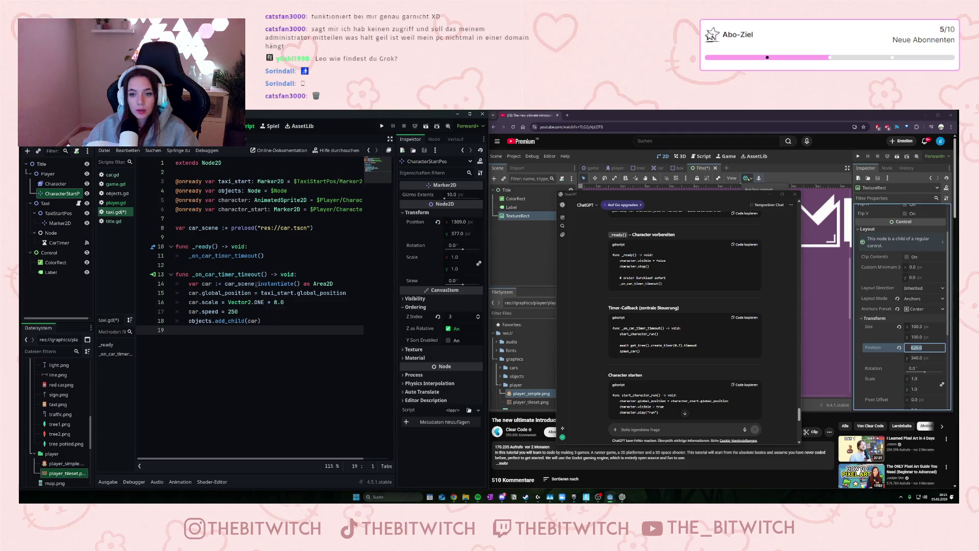
Review ChatGPT's answer, marking the character-hiding line and the start_character_run() call.
{"action": "left_click_drag", "start_coordinate": [635, 261], "coordinate": [666, 261]}
{"action": "left_click", "coordinate": [621, 277]}
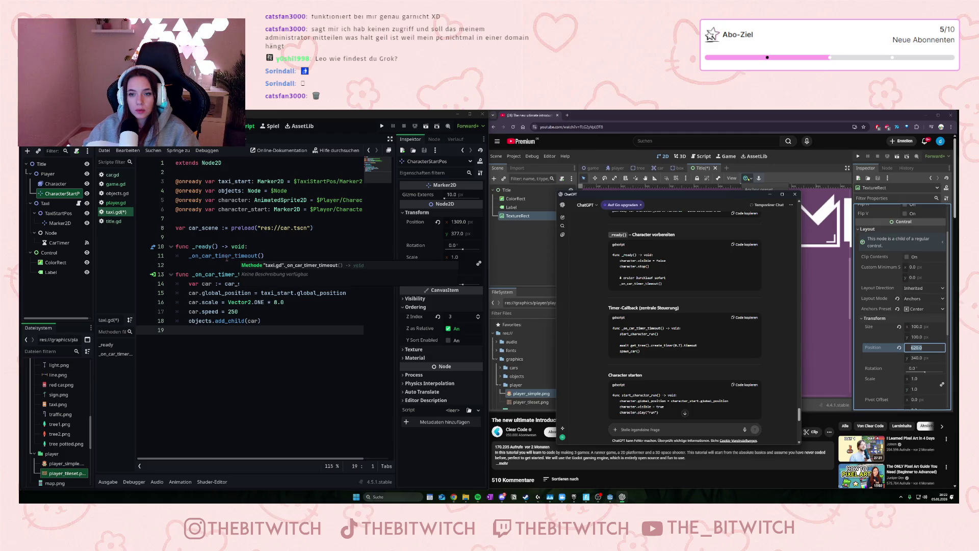
{"action": "scroll", "coordinate": [642, 283], "scroll_direction": "down", "scroll_amount": 2}
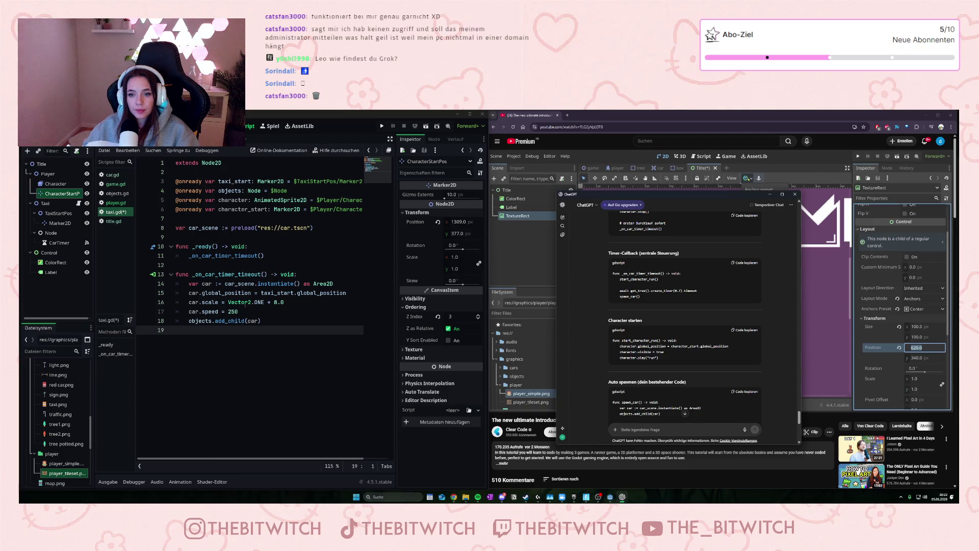
{"action": "scroll", "coordinate": [745, 310], "scroll_direction": "up", "scroll_amount": 1}
{"action": "left_click_drag", "start_coordinate": [619, 307], "coordinate": [660, 307]}
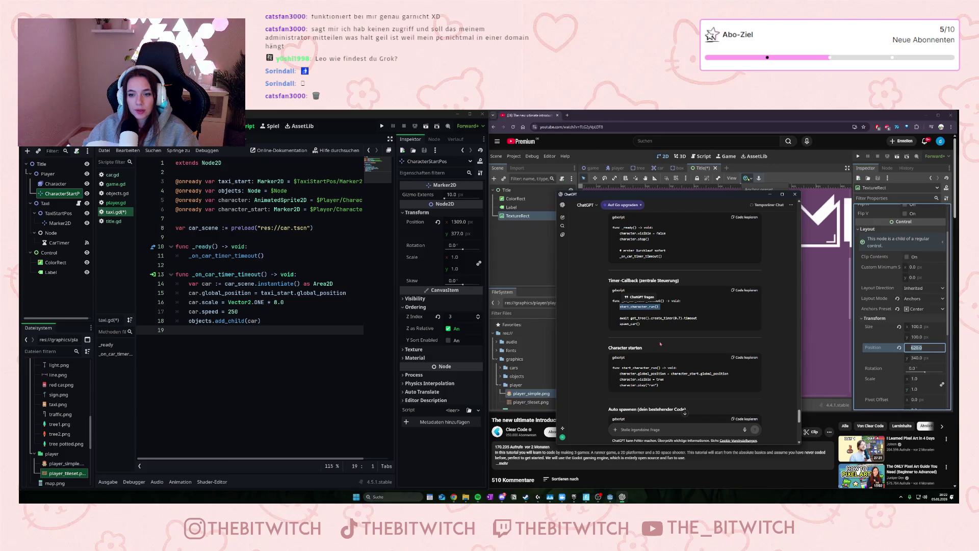
{"action": "scroll", "coordinate": [643, 340], "scroll_direction": "up", "scroll_amount": 4}
{"action": "scroll", "coordinate": [659, 341], "scroll_direction": "up", "scroll_amount": 4}
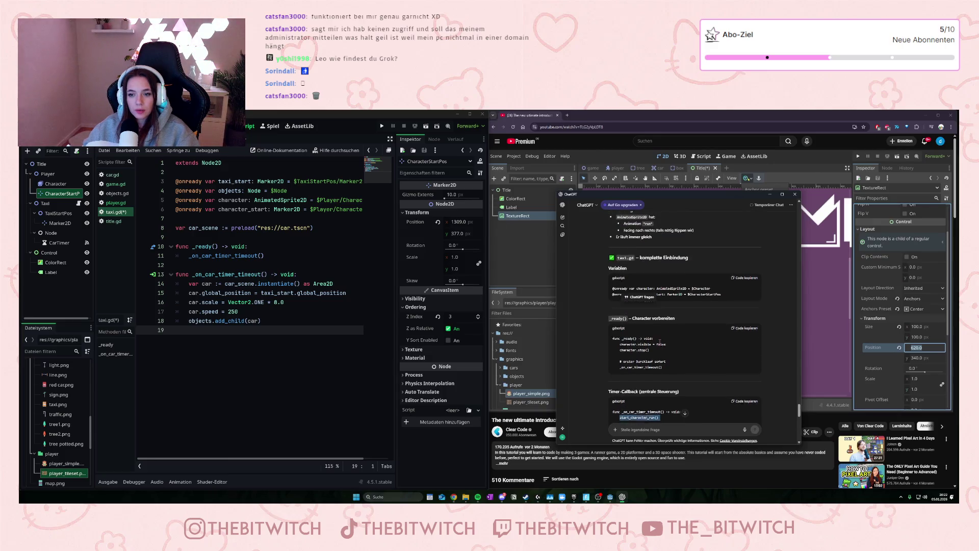
{"action": "scroll", "coordinate": [661, 344], "scroll_direction": "down", "scroll_amount": 6}
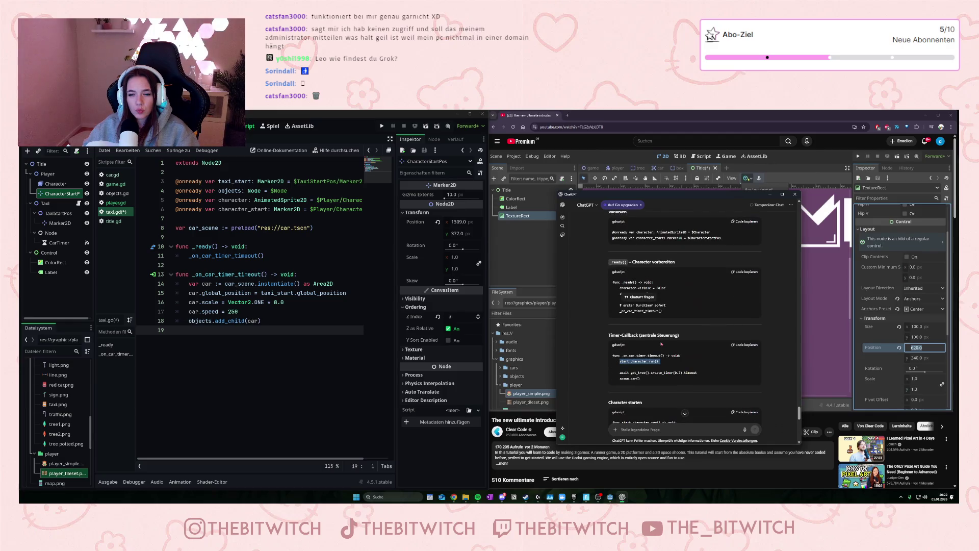
{"action": "scroll", "coordinate": [661, 345], "scroll_direction": "down", "scroll_amount": 2}
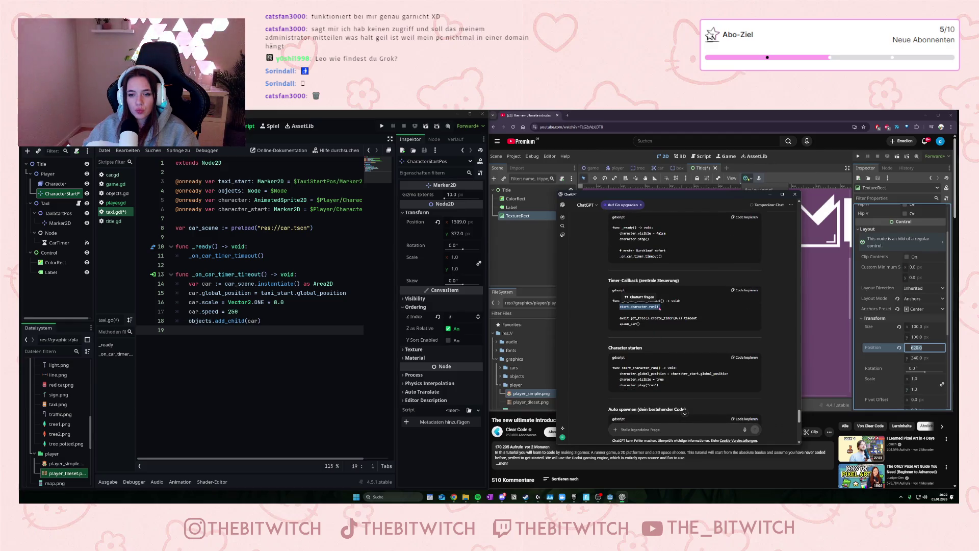
{"action": "left_click", "coordinate": [661, 309]}
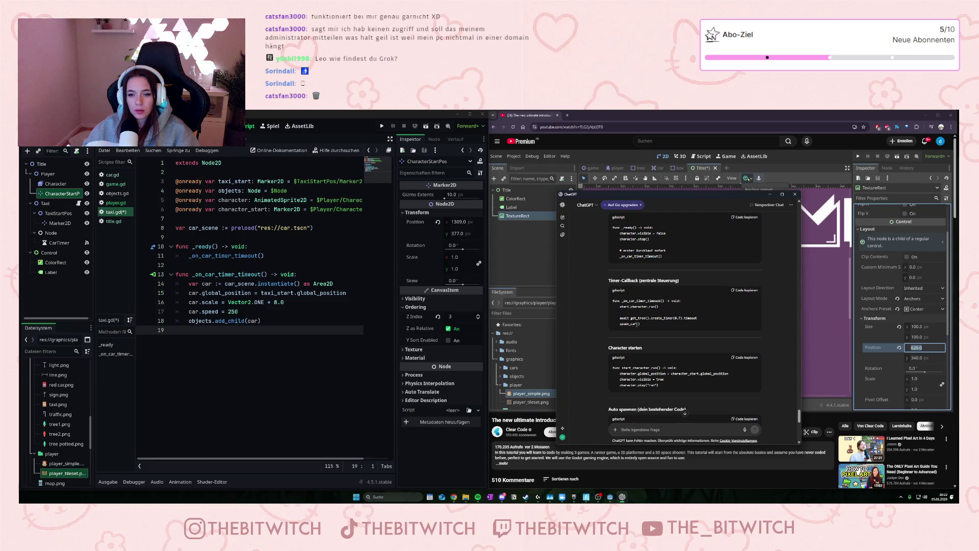
Check the answer's character start and position lines, then save taxi.gd.
{"action": "scroll", "coordinate": [666, 334], "scroll_direction": "down", "scroll_amount": 2}
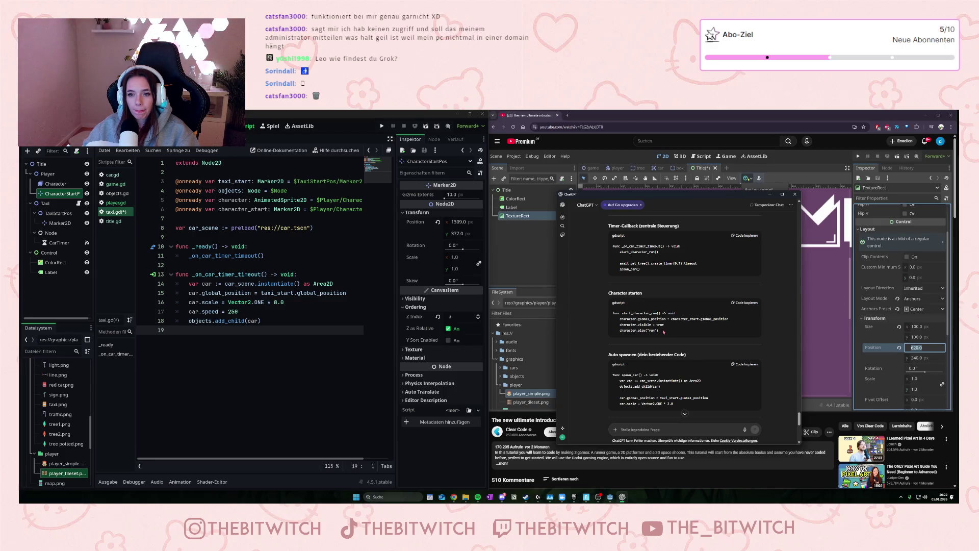
{"action": "left_click_drag", "start_coordinate": [661, 330], "coordinate": [616, 318]}
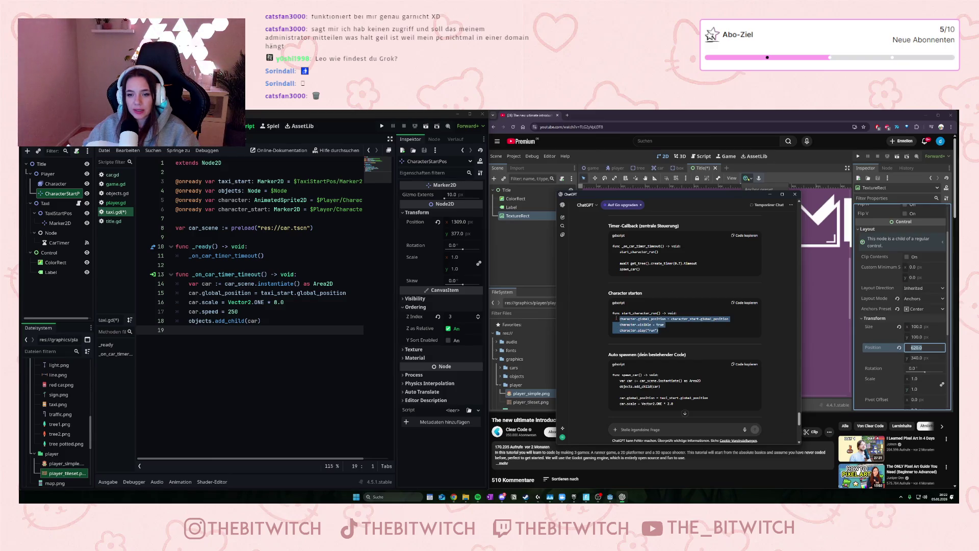
{"action": "left_click", "coordinate": [673, 314]}
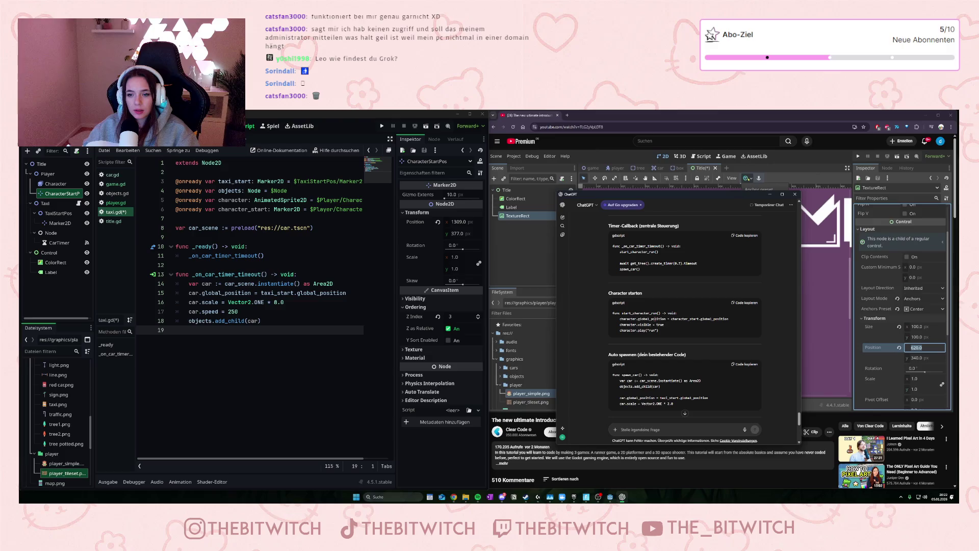
{"action": "left_click_drag", "start_coordinate": [612, 318], "coordinate": [730, 320]}
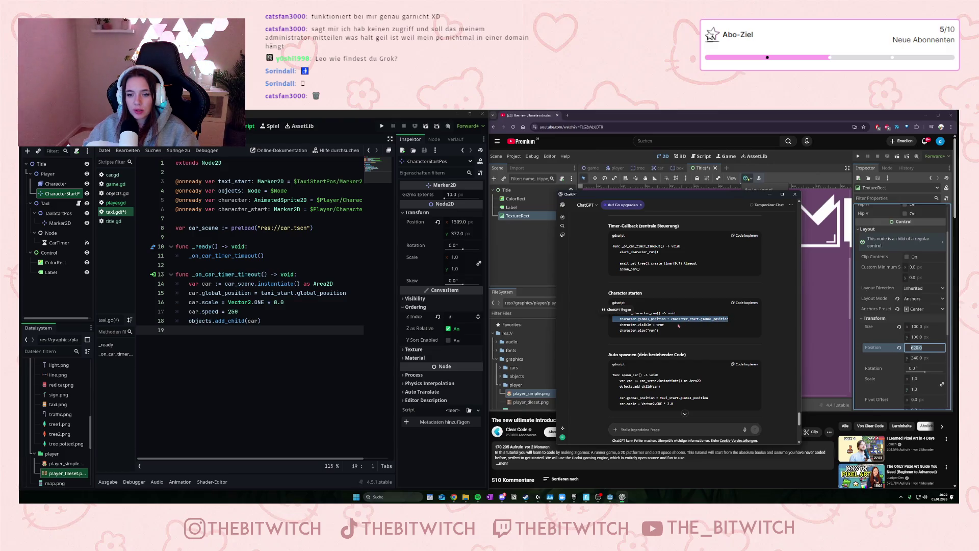
{"action": "left_click", "coordinate": [623, 333]}
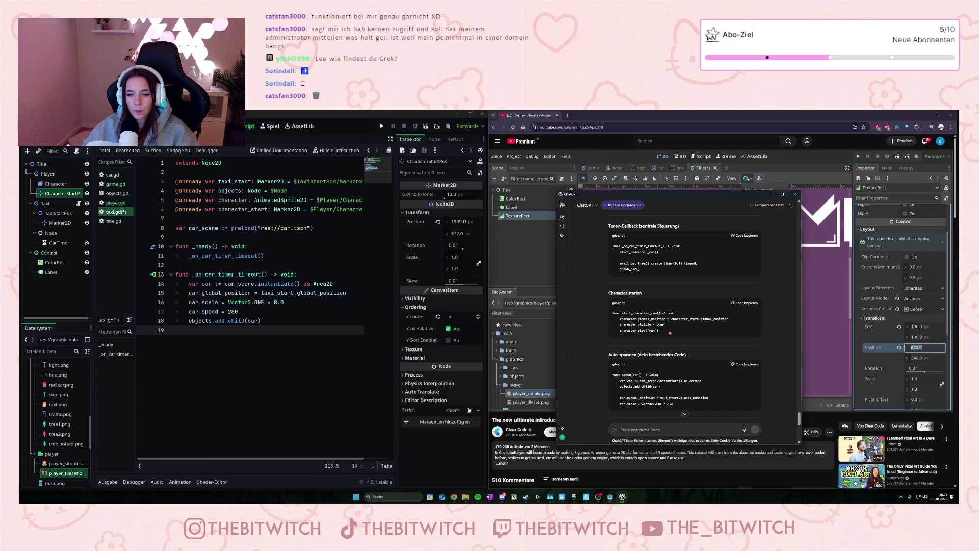
{"action": "scroll", "coordinate": [671, 332], "scroll_direction": "down", "scroll_amount": 4}
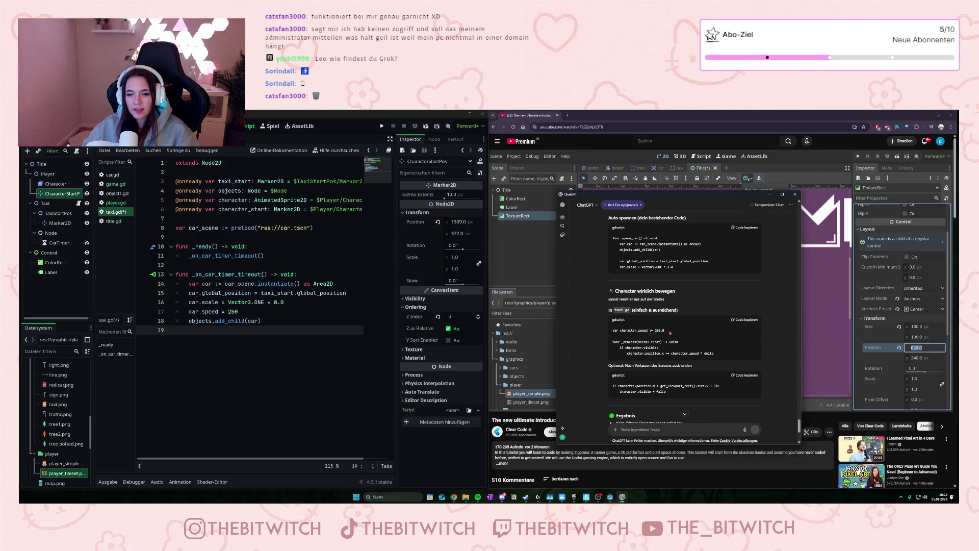
{"action": "scroll", "coordinate": [670, 333], "scroll_direction": "down", "scroll_amount": 1}
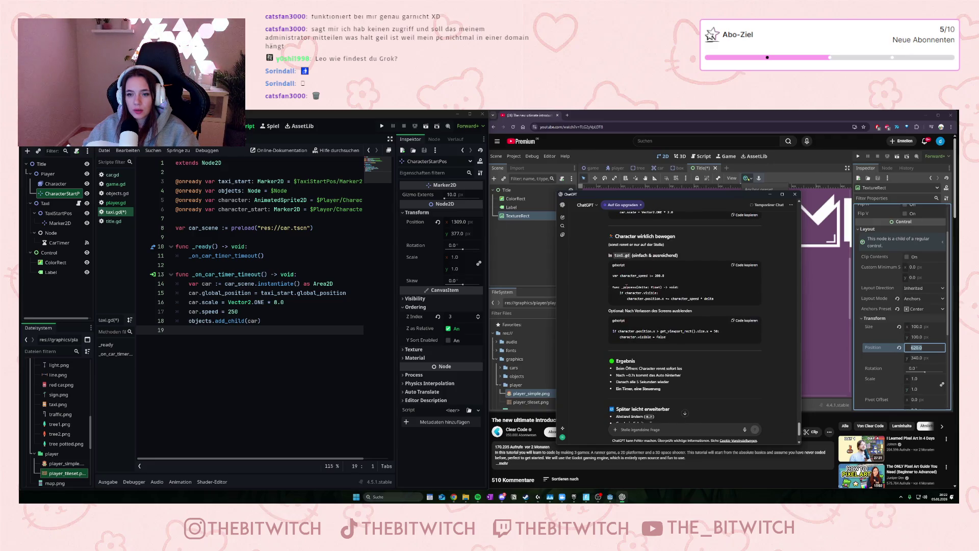
{"action": "left_click", "coordinate": [310, 274]}
{"action": "key", "text": "ctrl+s"}
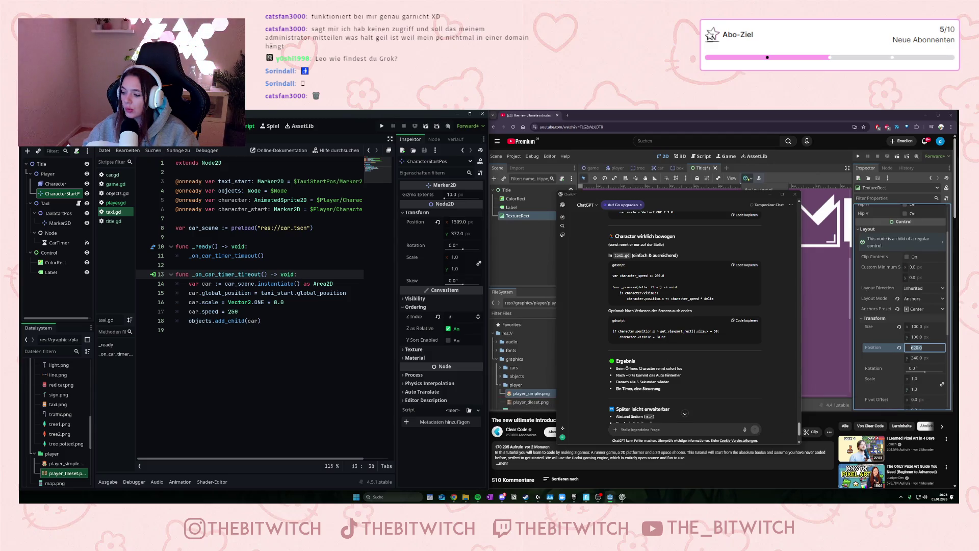
{"action": "left_click_drag", "start_coordinate": [237, 311], "coordinate": [186, 310]}
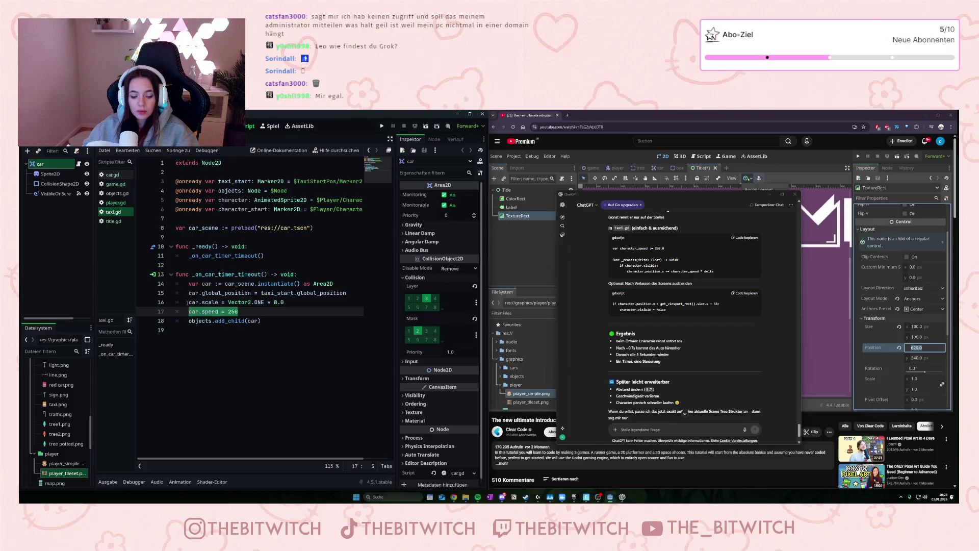
{"action": "left_click", "coordinate": [209, 139]}
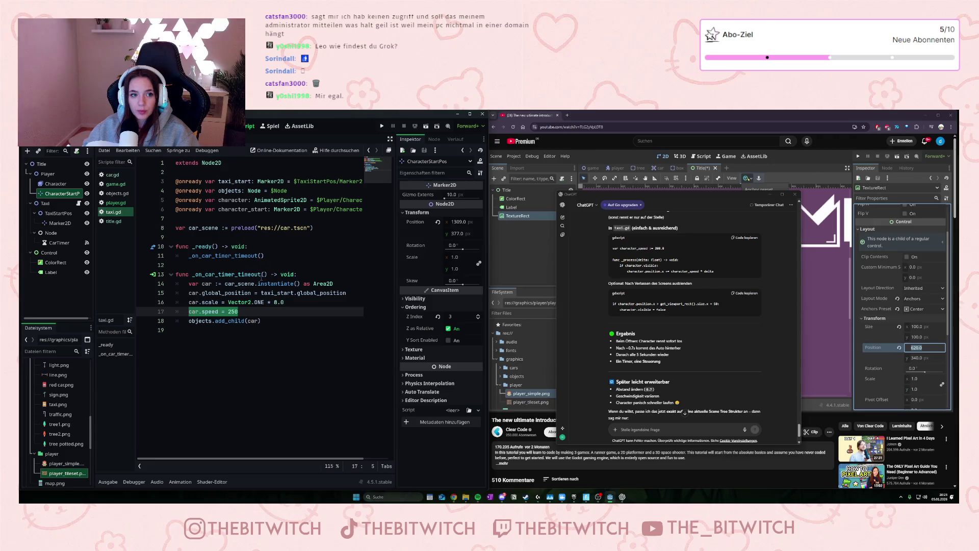
{"action": "left_click", "coordinate": [116, 222]}
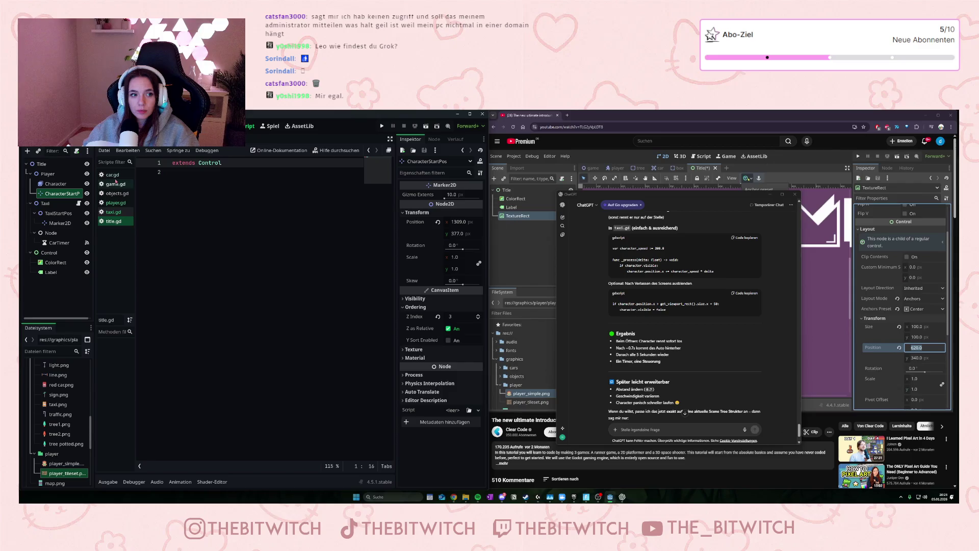
{"action": "left_click", "coordinate": [113, 212]}
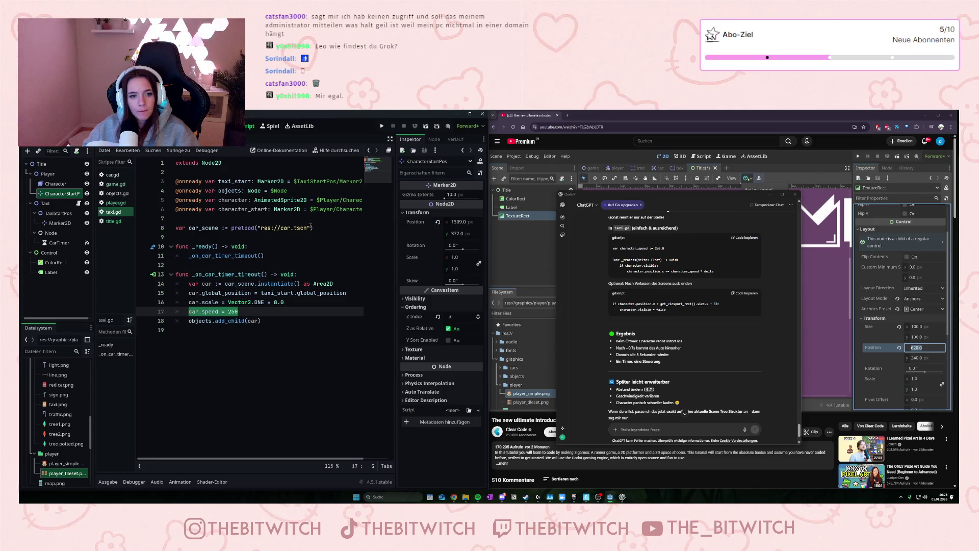
{"action": "key", "text": "End"}
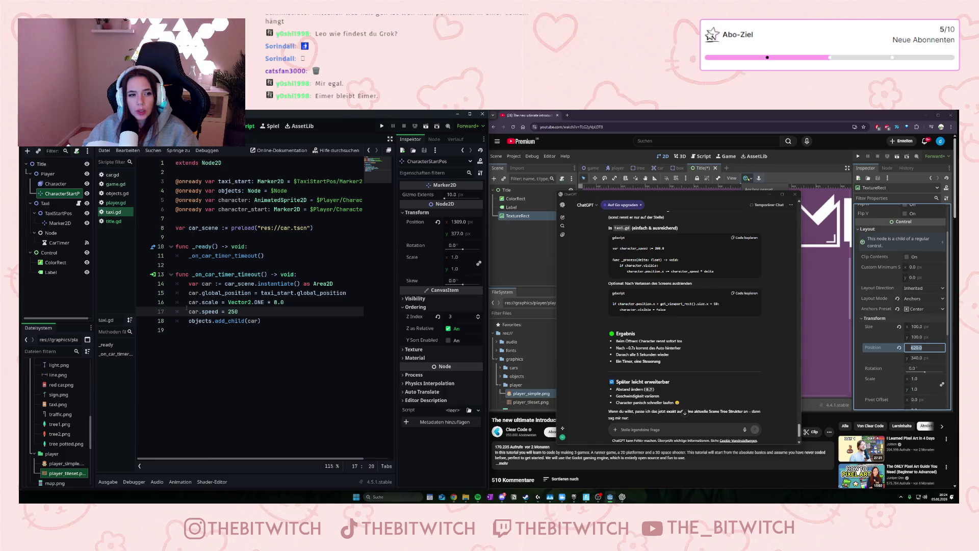
{"action": "double_click", "coordinate": [210, 311]}
{"action": "left_click", "coordinate": [219, 312]}
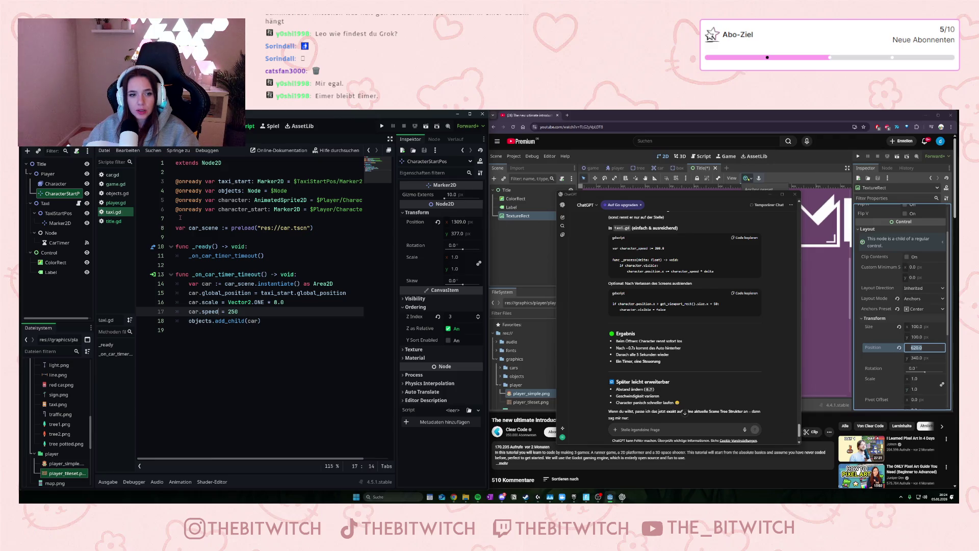
Declare character_speed = 250 on line 9, below the car_scene preload.
{"action": "left_click", "coordinate": [183, 235]}
{"action": "key", "text": "Return"}
{"action": "key", "text": "Up"}
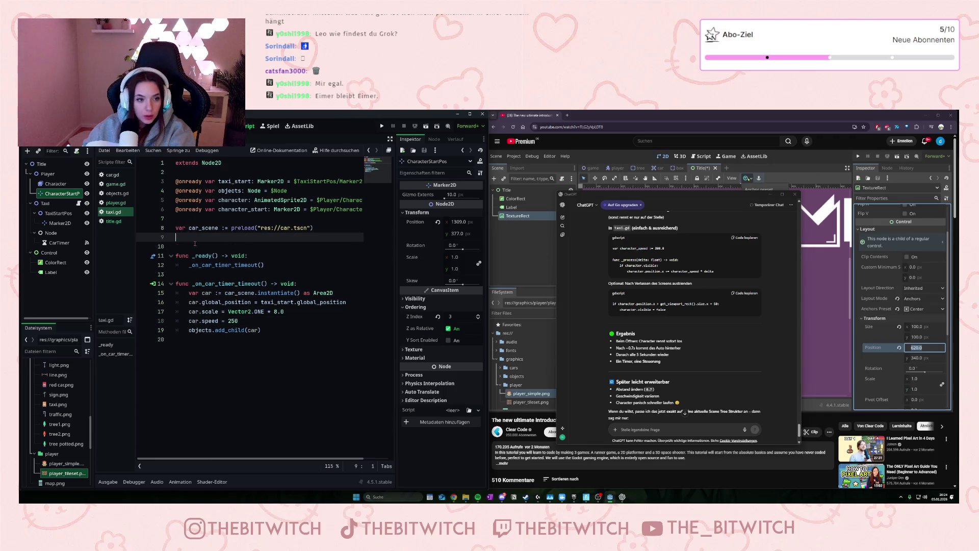
{"action": "type", "text": "var "}
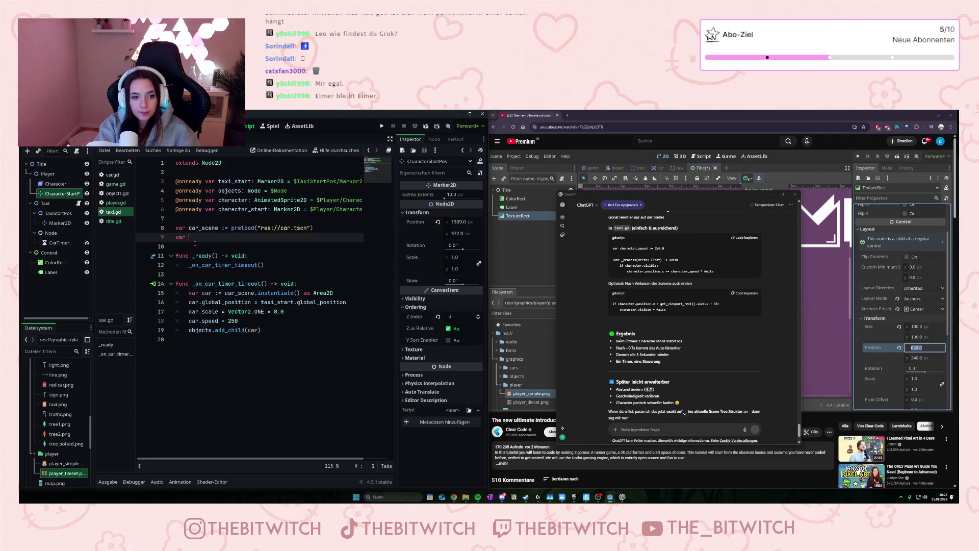
{"action": "type", "text": "haracter"}
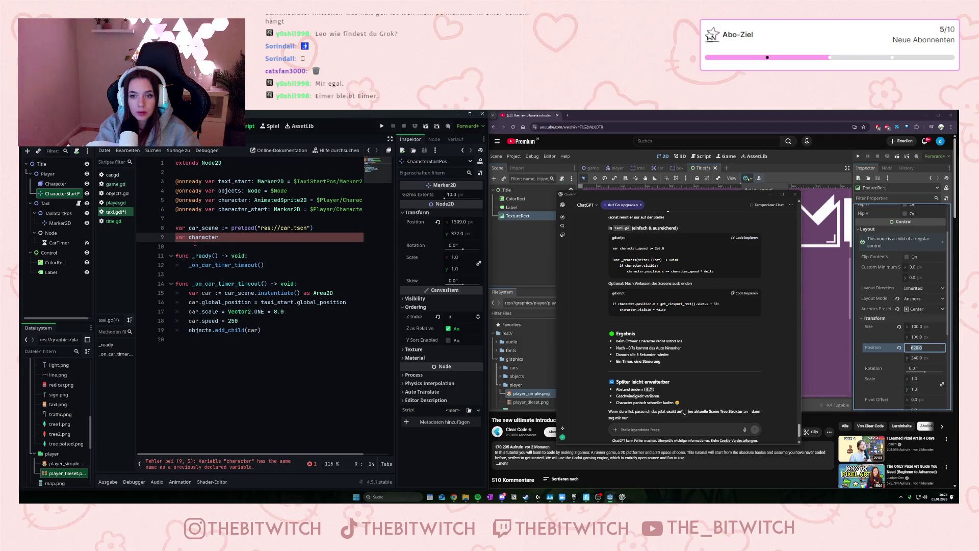
{"action": "type", "text": ":"}
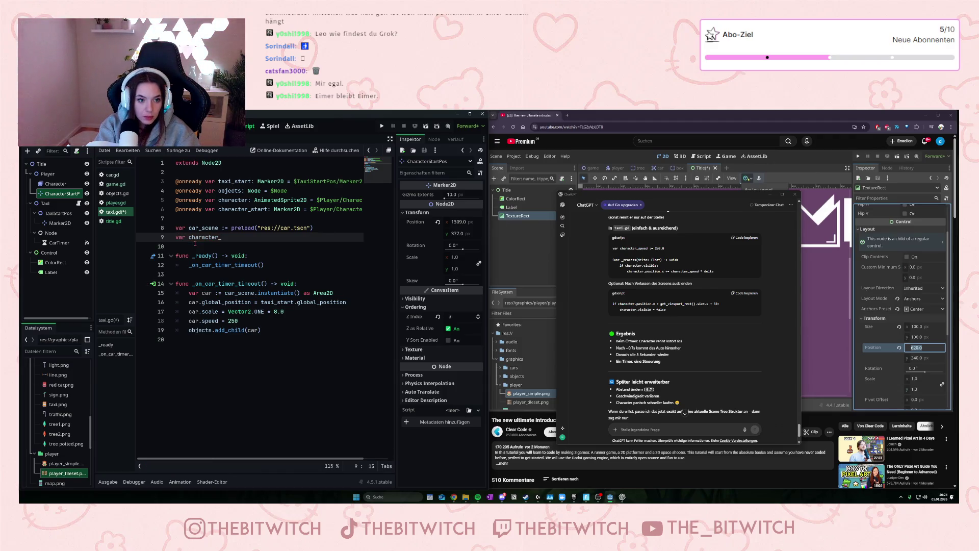
{"action": "type", "text": "speed"}
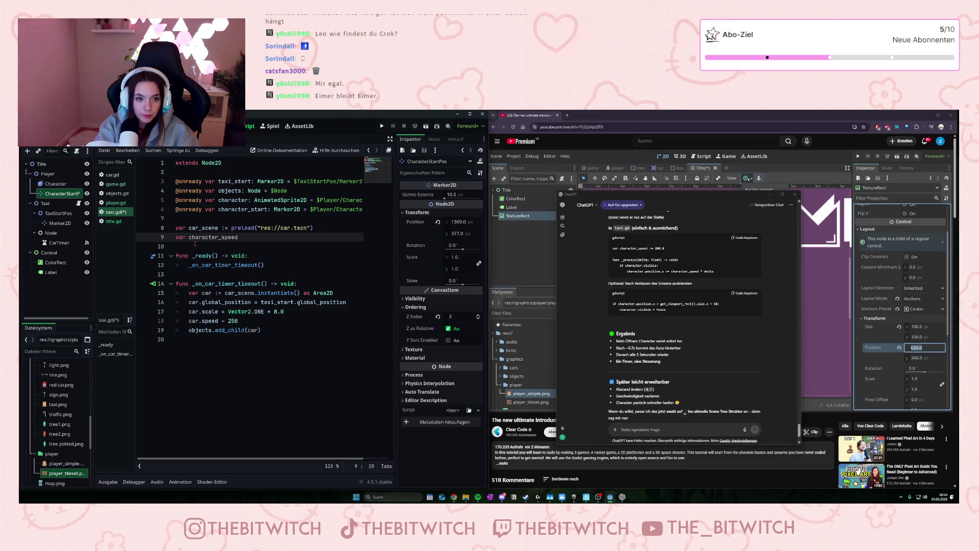
{"action": "type", "text": ":"}
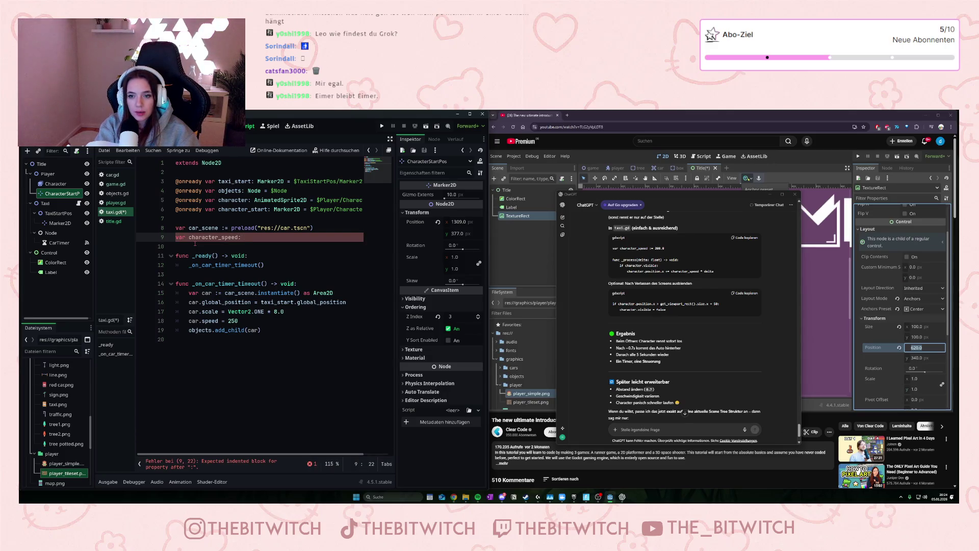
{"action": "key", "text": "BackSpace"}
{"action": "key", "text": "BackSpace"}
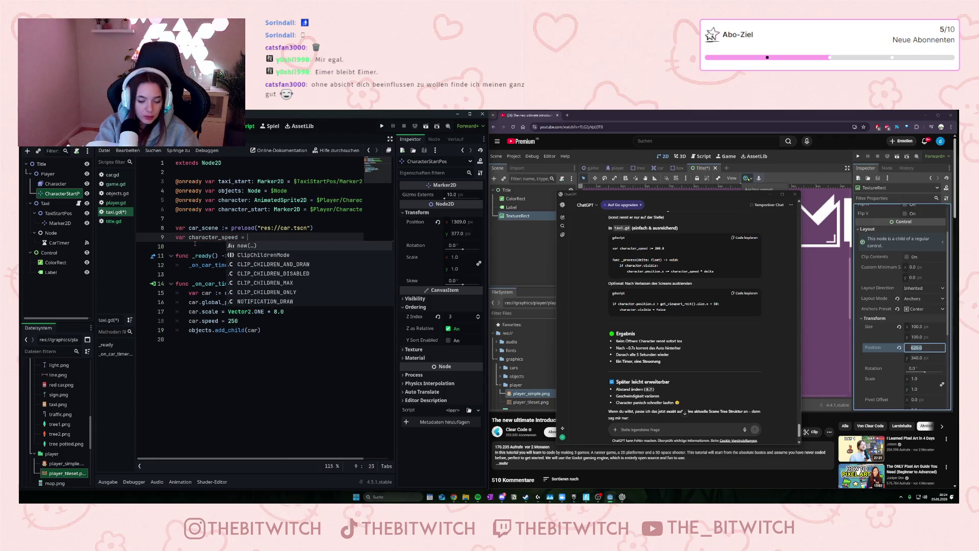
{"action": "type", "text": "2000"}
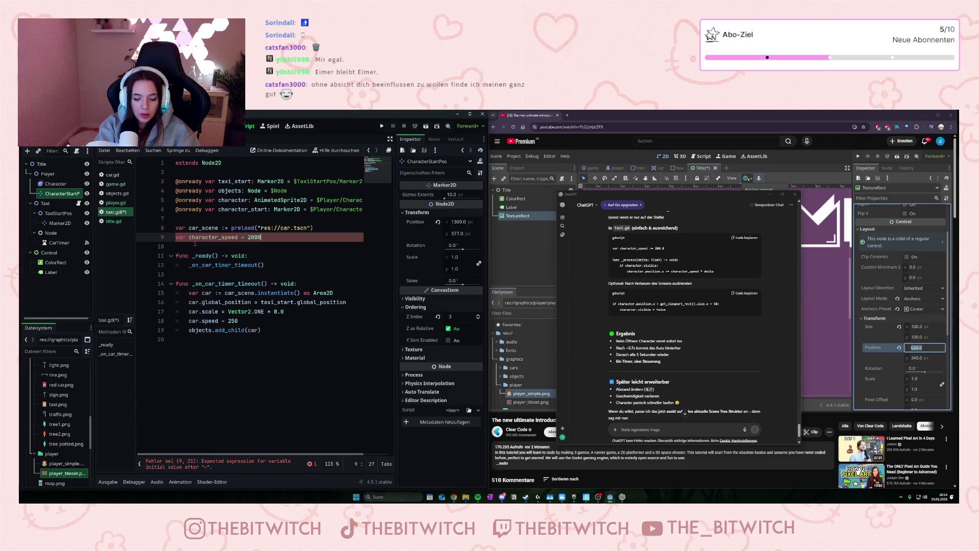
{"action": "key", "text": "BackSpace"}
{"action": "key", "text": "BackSpace"}
{"action": "type", "text": "50"}
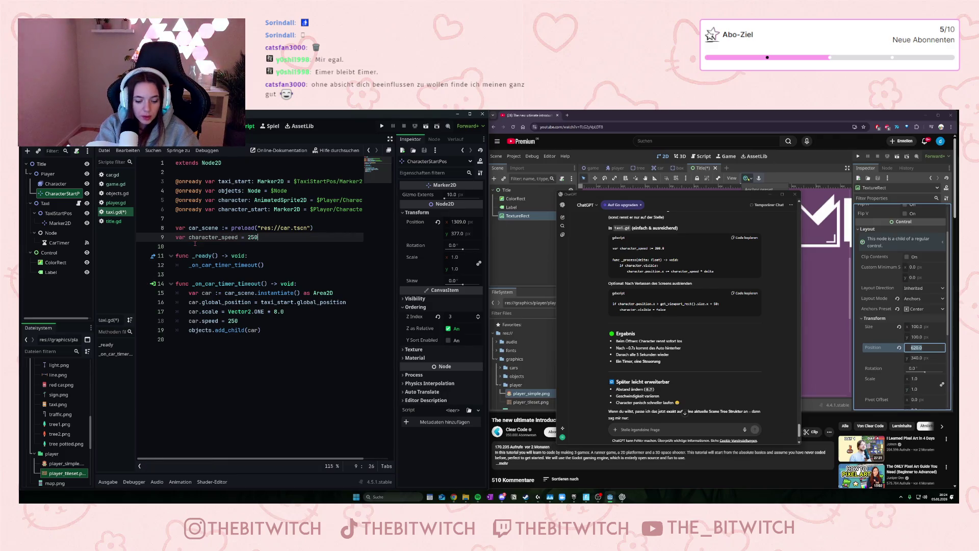
{"action": "left_click", "coordinate": [284, 312]}
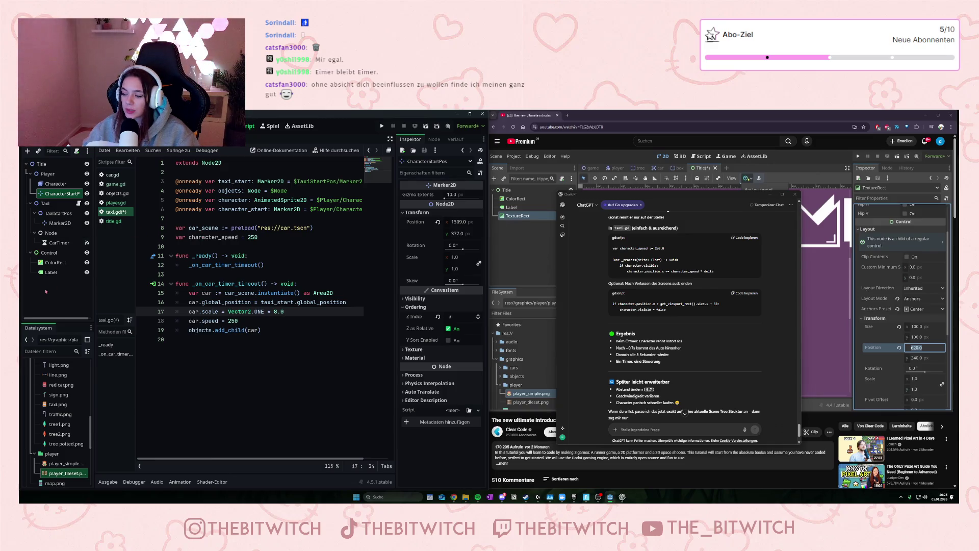
{"action": "left_click", "coordinate": [263, 323]}
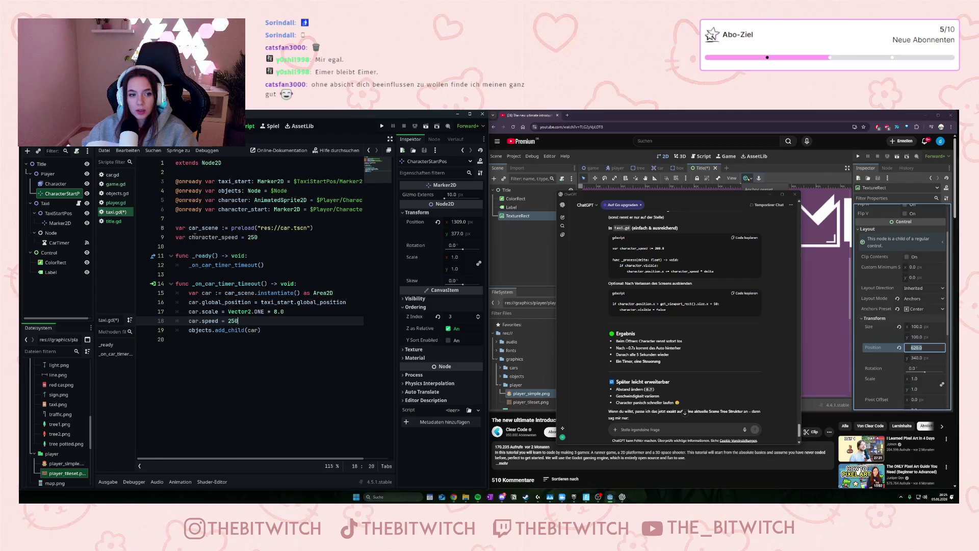
Change the character_speed declaration on line 9 to use ':=' with value 250.
{"action": "left_click", "coordinate": [239, 237]}
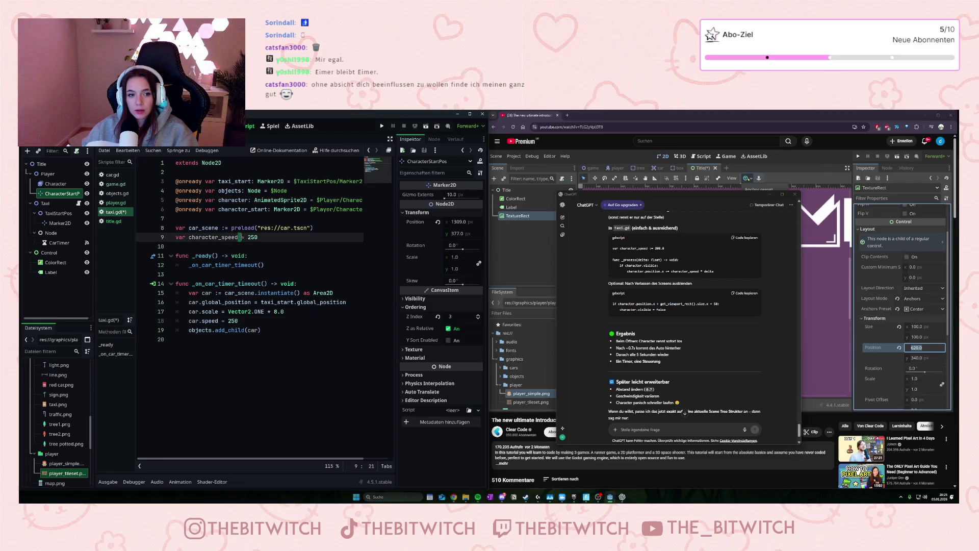
{"action": "type", "text": ":"}
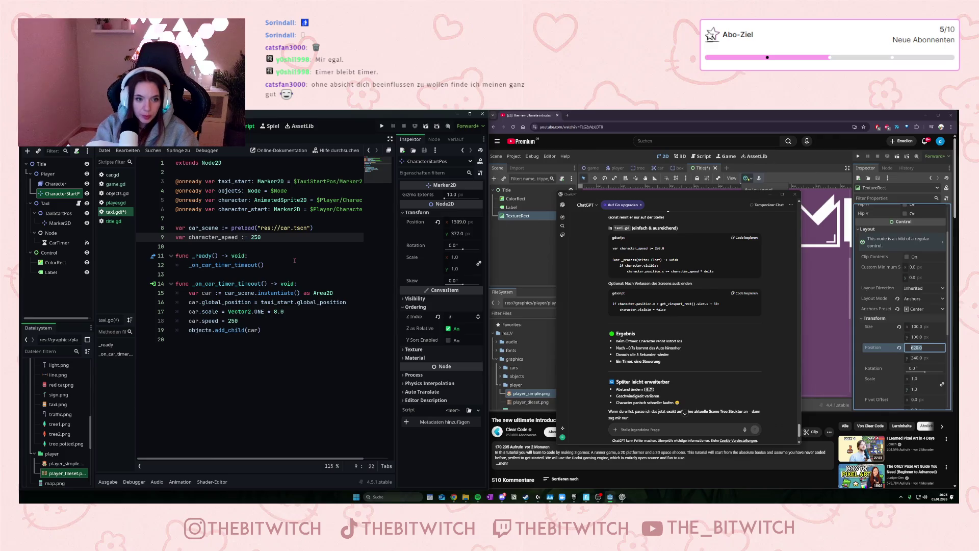
{"action": "left_click", "coordinate": [255, 274]}
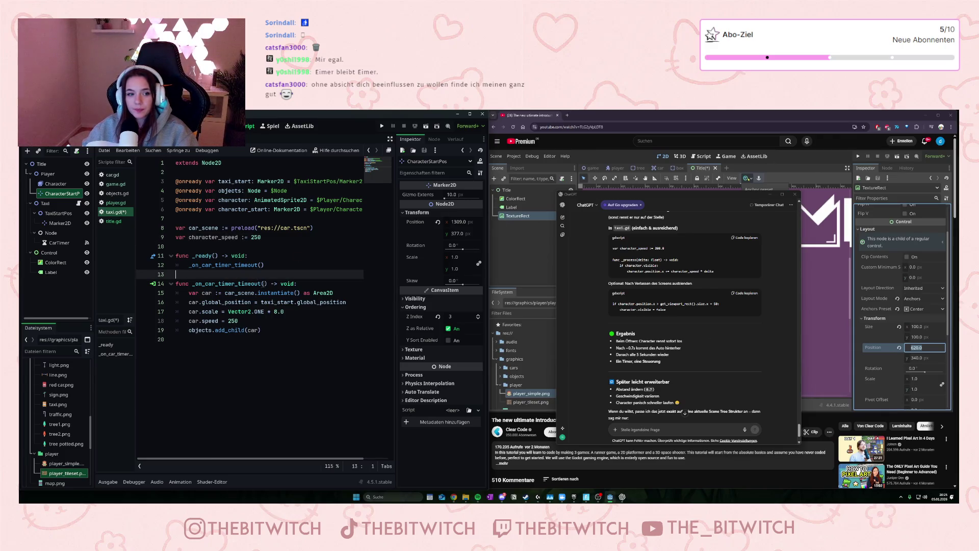
{"action": "left_click", "coordinate": [269, 238]}
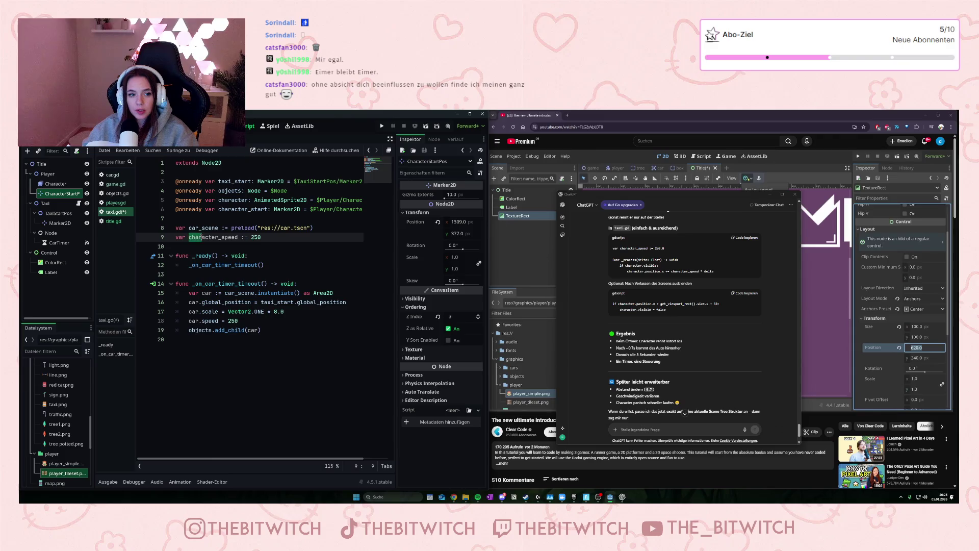
{"action": "left_click", "coordinate": [270, 239]}
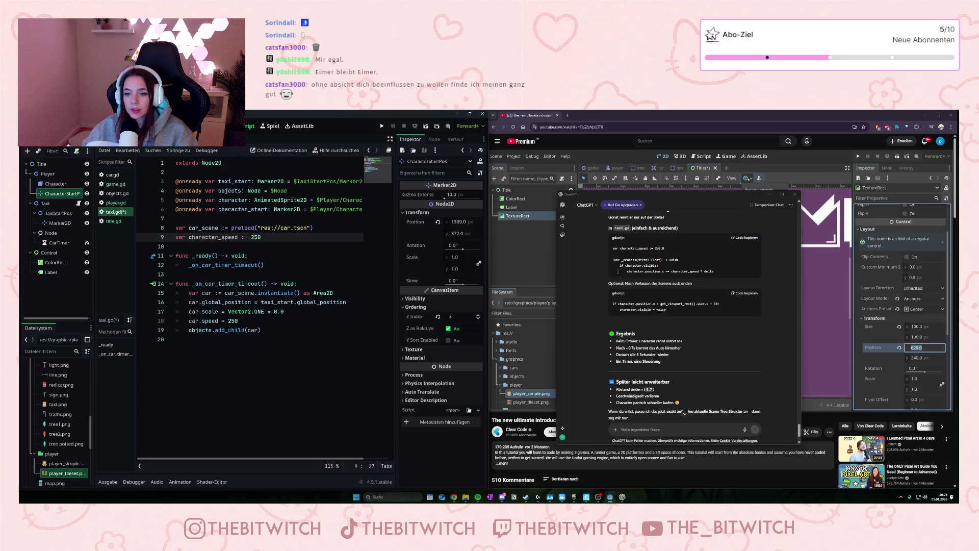
Copy 'character.position.x += character_speed * delta' from ChatGPT and paste it after add_child(car).
{"action": "left_click_drag", "start_coordinate": [627, 271], "coordinate": [717, 272]}
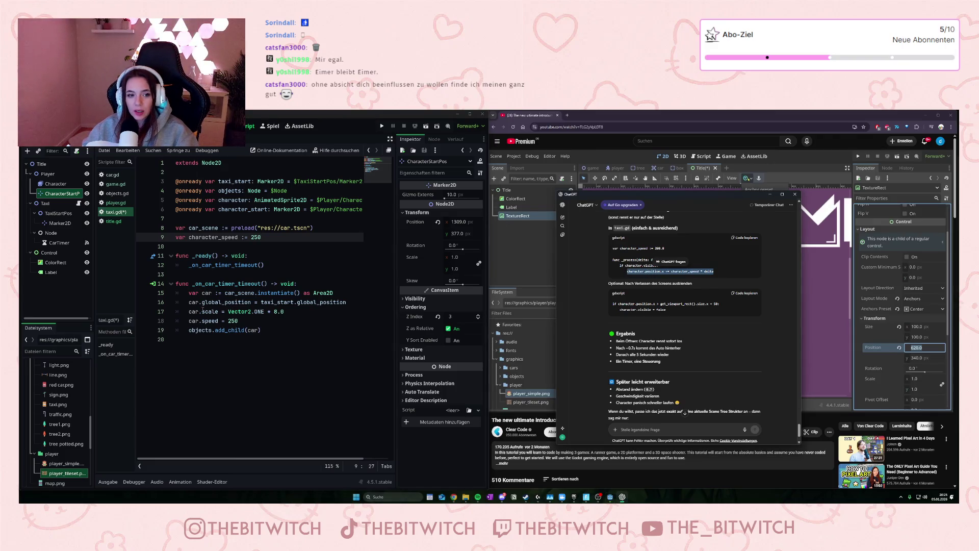
{"action": "mouse_move", "coordinate": [249, 309]}
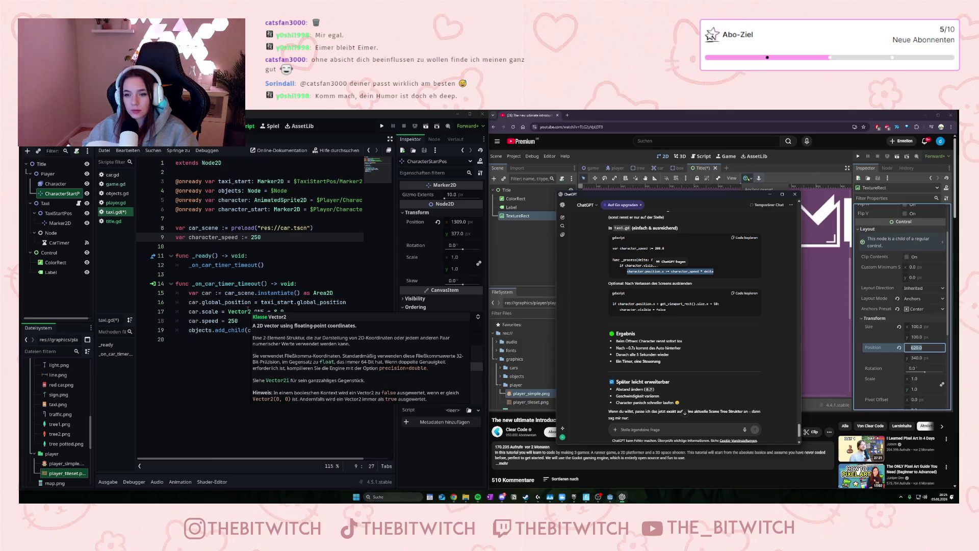
{"action": "left_click", "coordinate": [202, 321]}
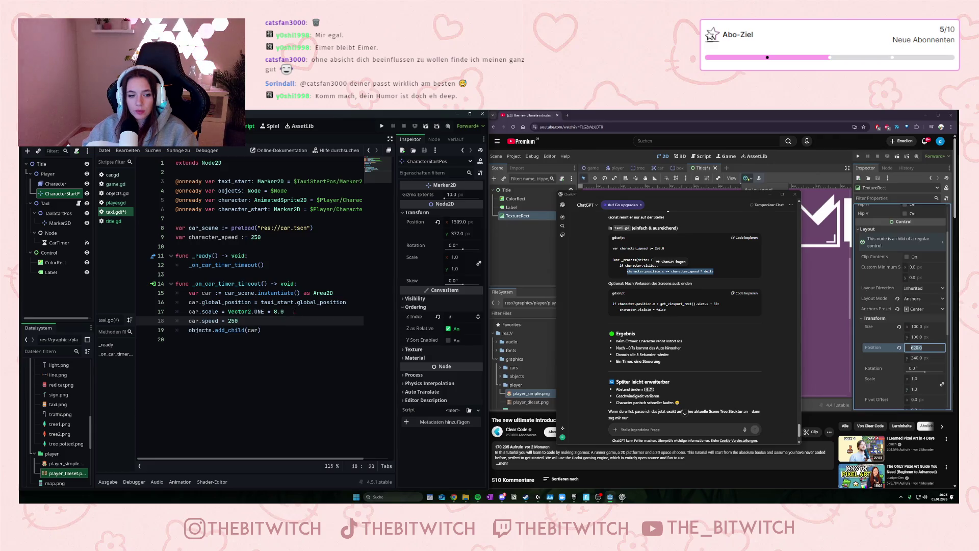
{"action": "key", "text": "Return"}
{"action": "key", "text": "ctrl+v"}
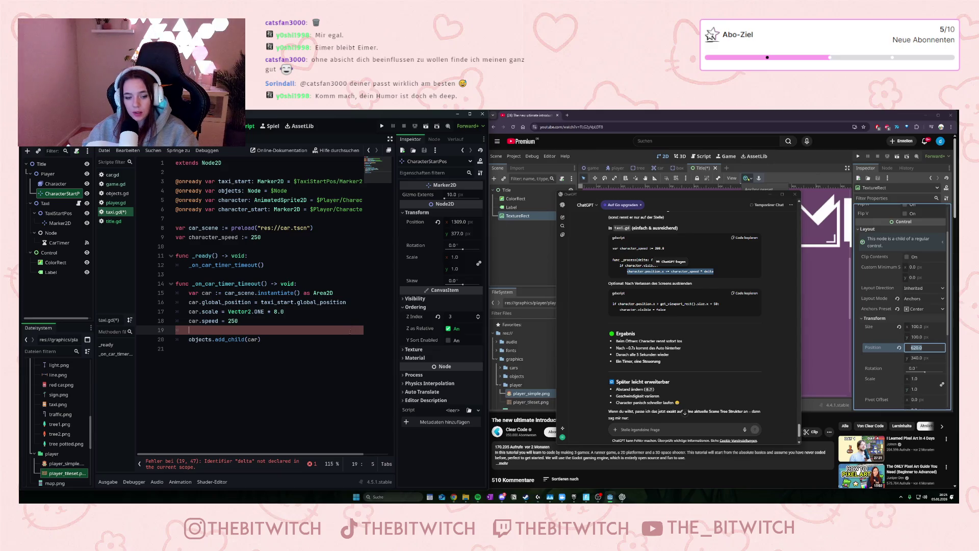
{"action": "key", "text": "ctrl+shift+k"}
{"action": "key", "text": "Return"}
{"action": "key", "text": "ctrl+v"}
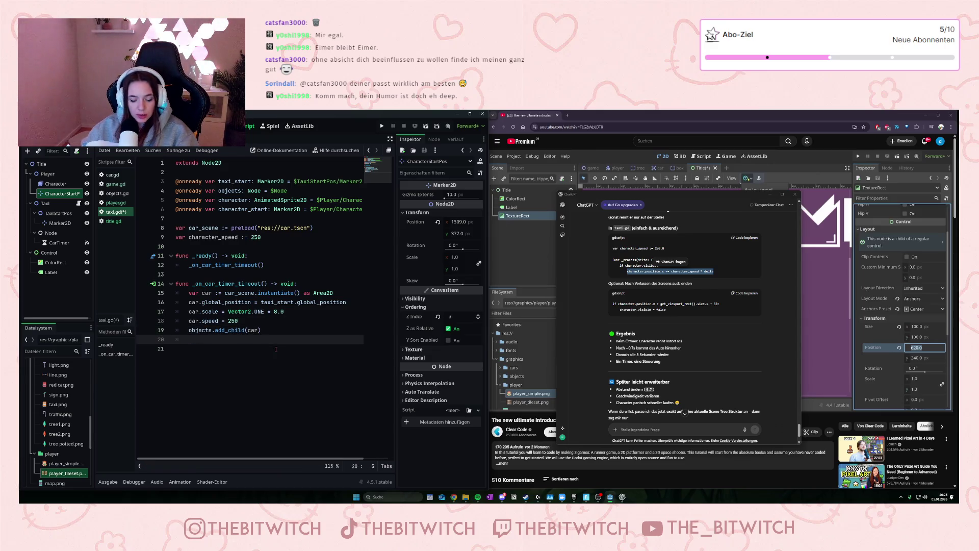
{"action": "left_click", "coordinate": [276, 349]}
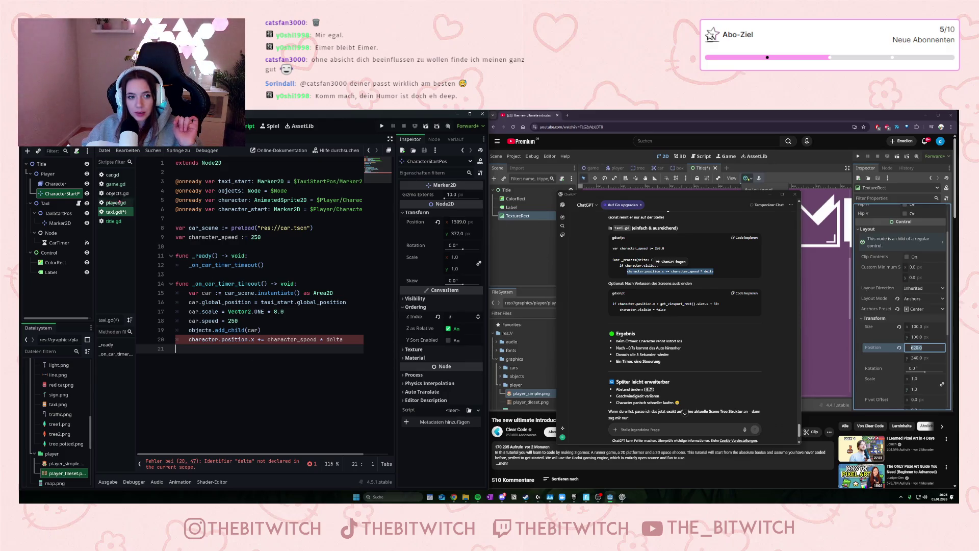
{"action": "left_click", "coordinate": [113, 175]}
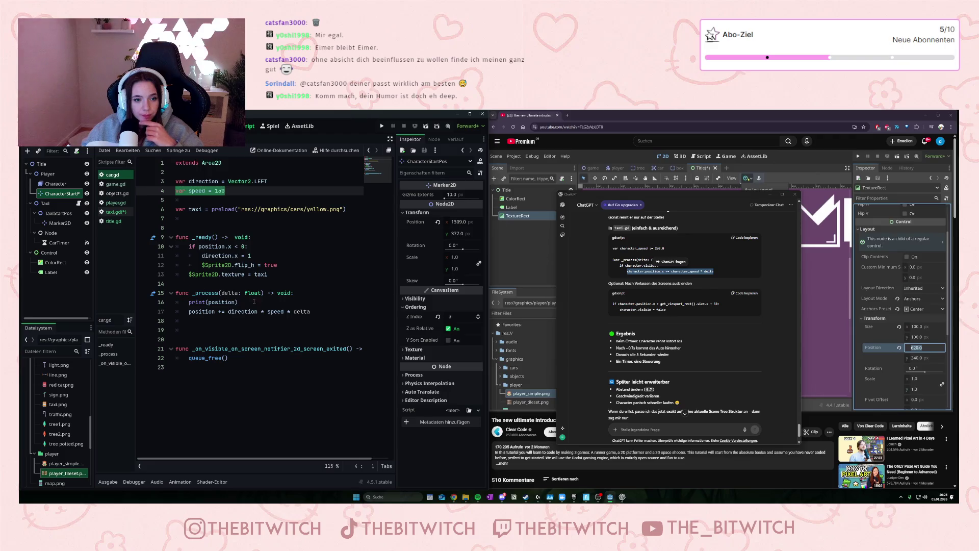
Delete the print(position) line from car.gd's _process function.
{"action": "left_click", "coordinate": [220, 293]}
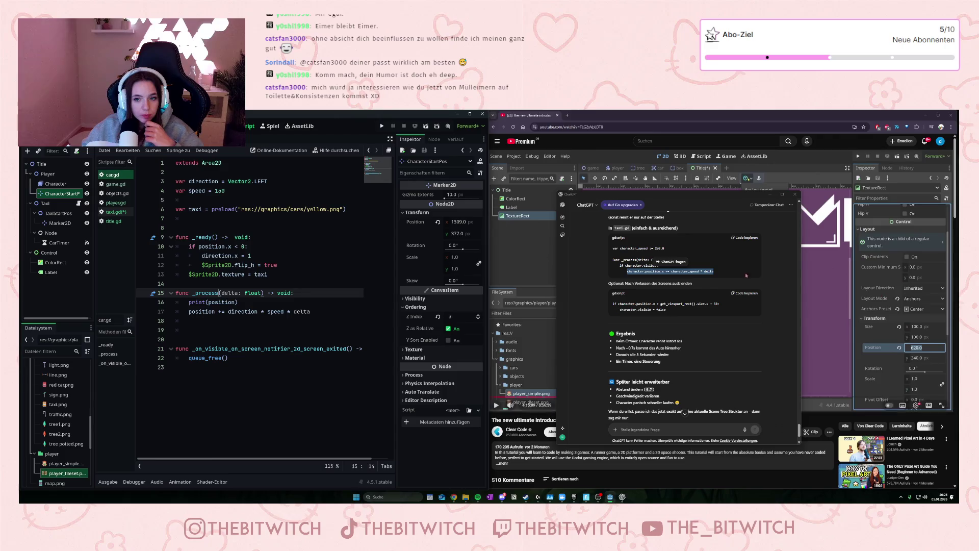
{"action": "left_click", "coordinate": [630, 260]}
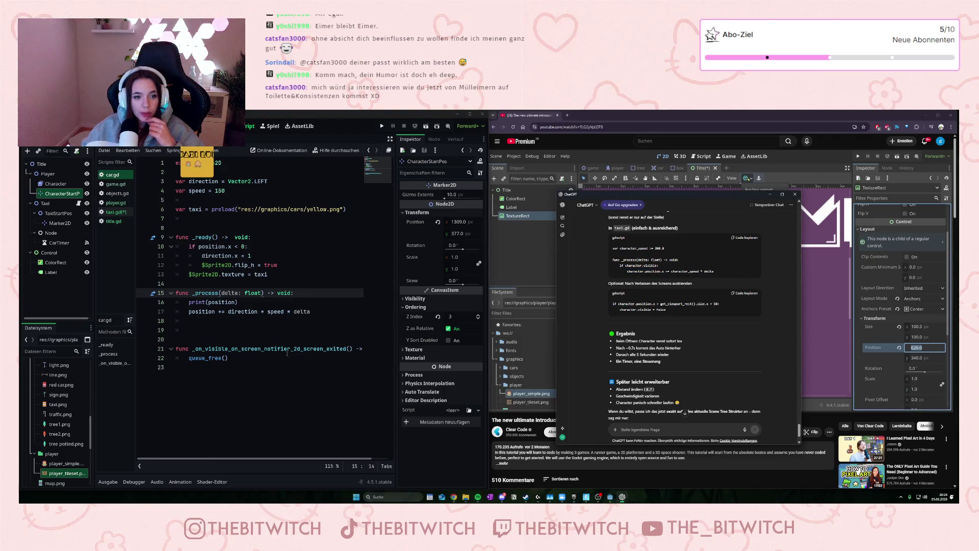
{"action": "left_click_drag", "start_coordinate": [263, 293], "coordinate": [202, 293]}
{"action": "left_click_drag", "start_coordinate": [294, 293], "coordinate": [178, 293]}
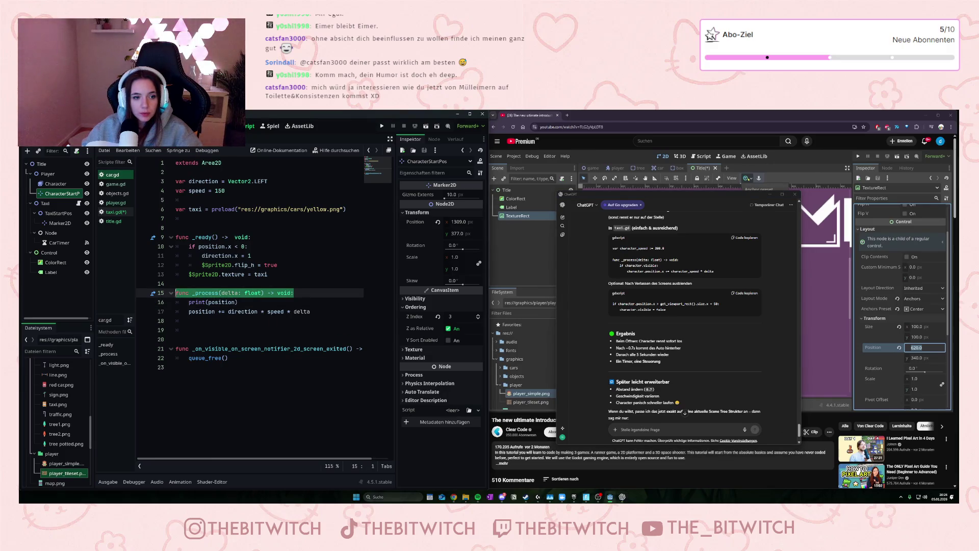
{"action": "left_click_drag", "start_coordinate": [237, 301], "coordinate": [189, 305]}
{"action": "key", "text": "BackSpace"}
{"action": "key", "text": "BackSpace"}
{"action": "key", "text": "BackSpace"}
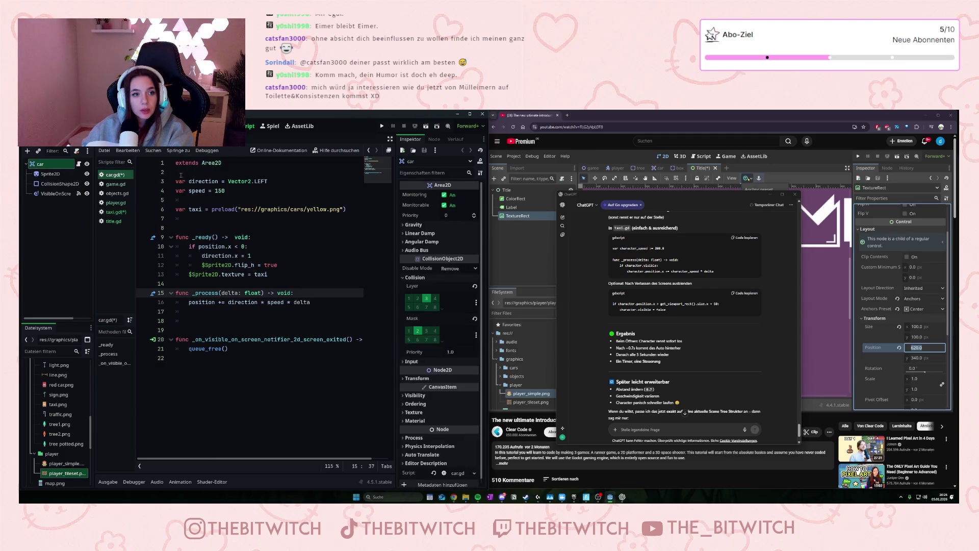
Add a 'func _process(delta: float) -> void:' header in taxi.gd below the timer function.
{"action": "left_click", "coordinate": [115, 211]}
{"action": "key", "text": "Return"}
{"action": "type", "text": "func _process(delta: float) -> void:"}
{"action": "left_click", "coordinate": [231, 346]}
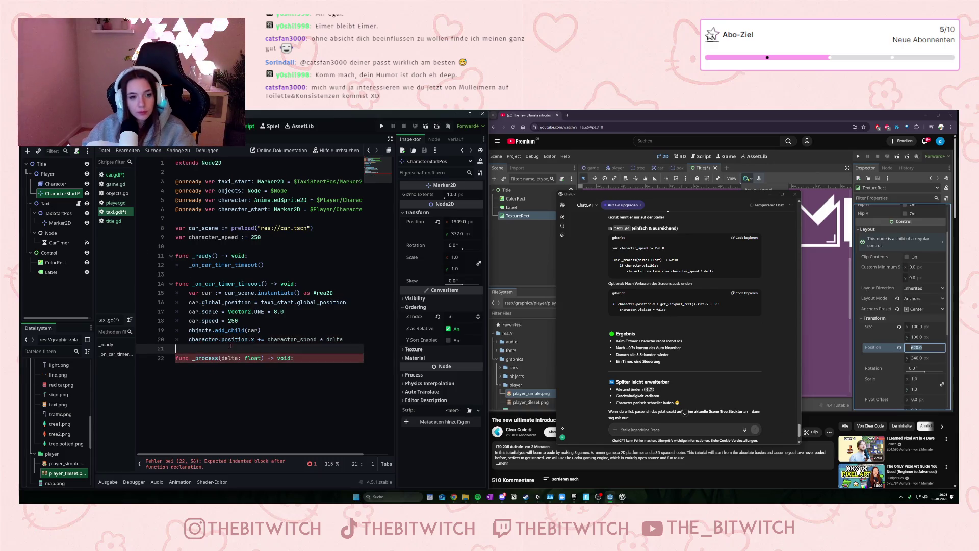
Move the character.position.x movement line from the timer function into _process.
{"action": "left_click_drag", "start_coordinate": [345, 339], "coordinate": [188, 340]}
{"action": "key", "text": "ctrl+x"}
{"action": "key", "text": "Down"}
{"action": "key", "text": "Down"}
{"action": "key", "text": "End"}
{"action": "key", "text": "Return"}
{"action": "key", "text": "ctrl+v"}
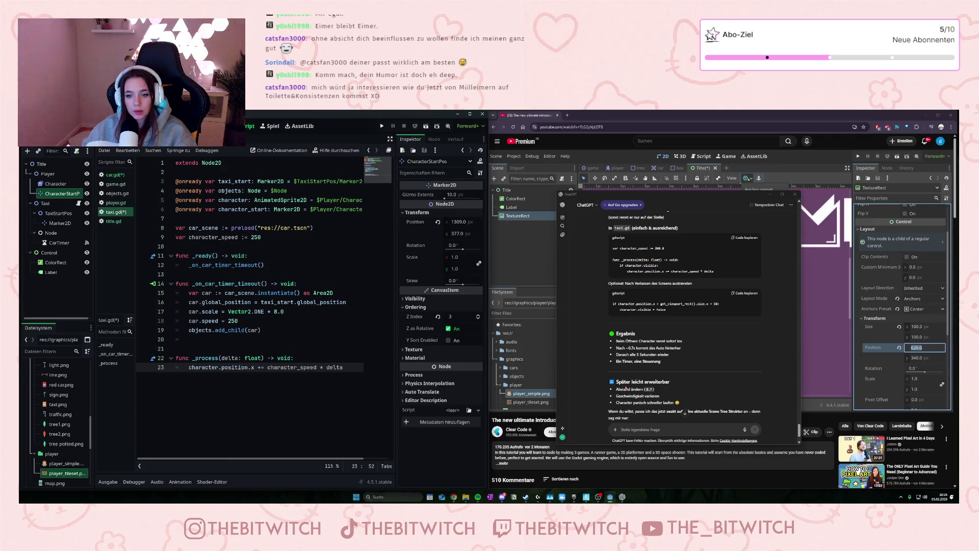
Save the scene and run the game to test the character movement.
{"action": "key", "text": "Up"}
{"action": "key", "text": "Up"}
{"action": "key", "text": "ctrl+s"}
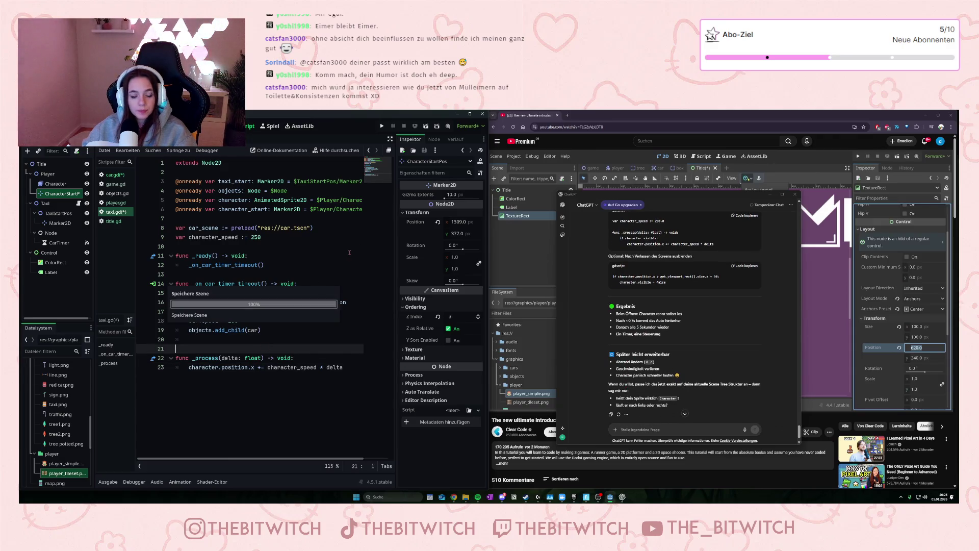
{"action": "left_click", "coordinate": [426, 127]}
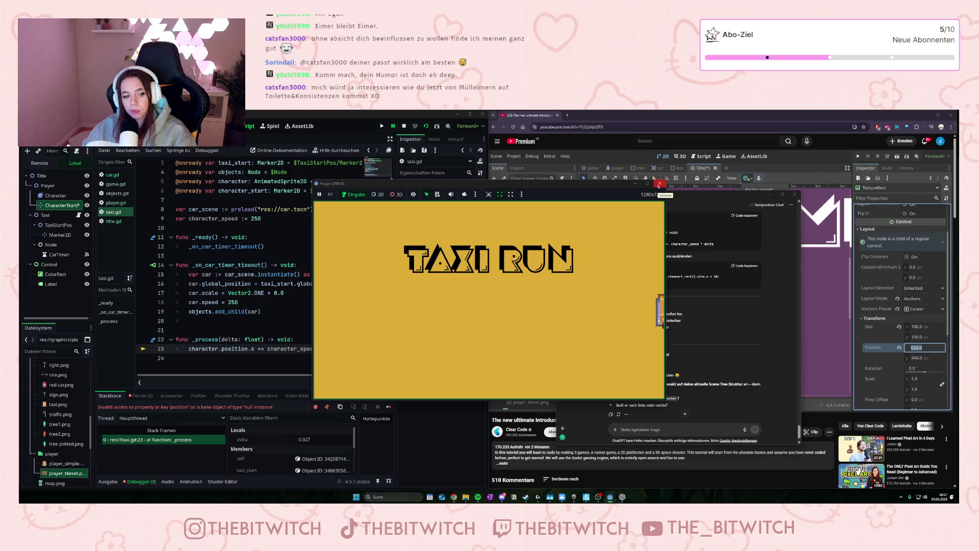
Close the game and inspect the first Player/Character node-not-found error in the Fehler list.
{"action": "left_click", "coordinate": [659, 185]}
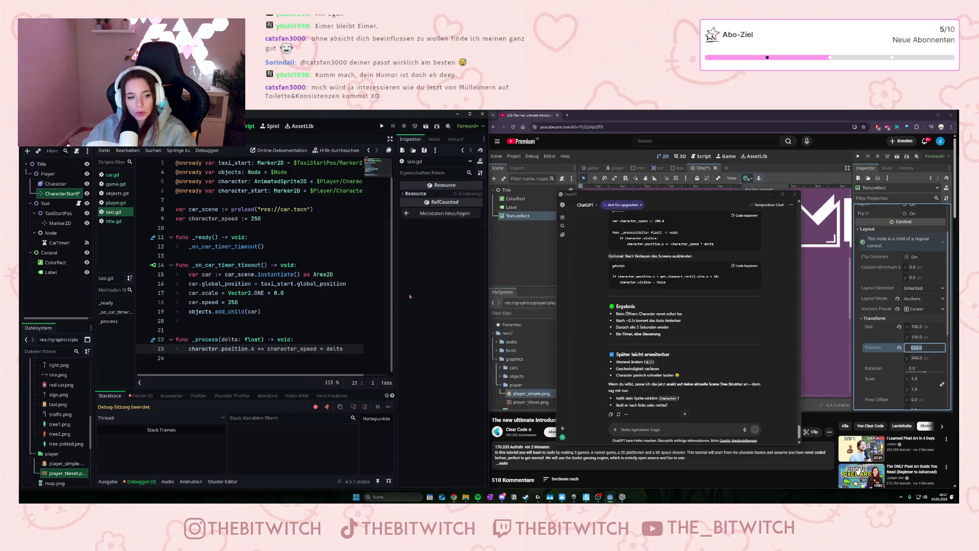
{"action": "left_click", "coordinate": [142, 397]}
{"action": "left_click", "coordinate": [176, 421]}
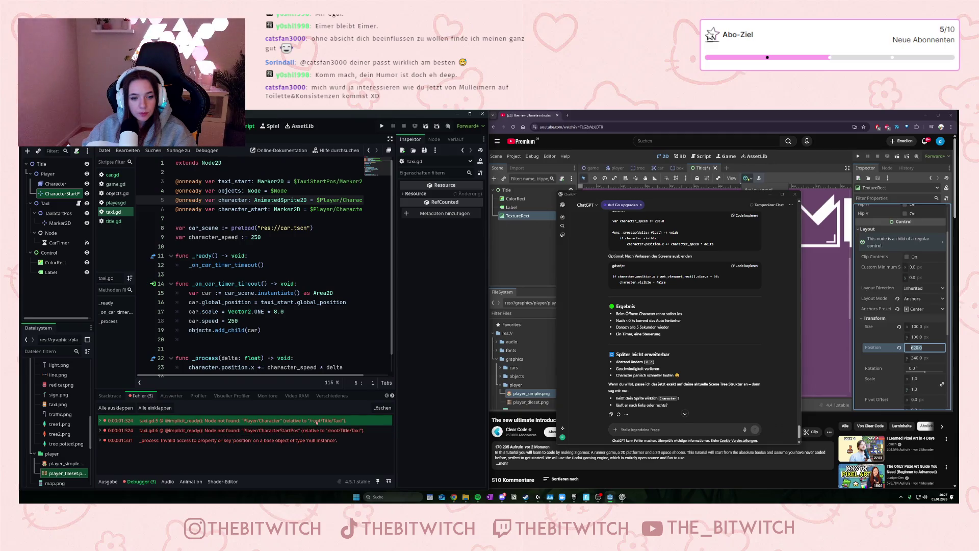
{"action": "mouse_move", "coordinate": [322, 422]}
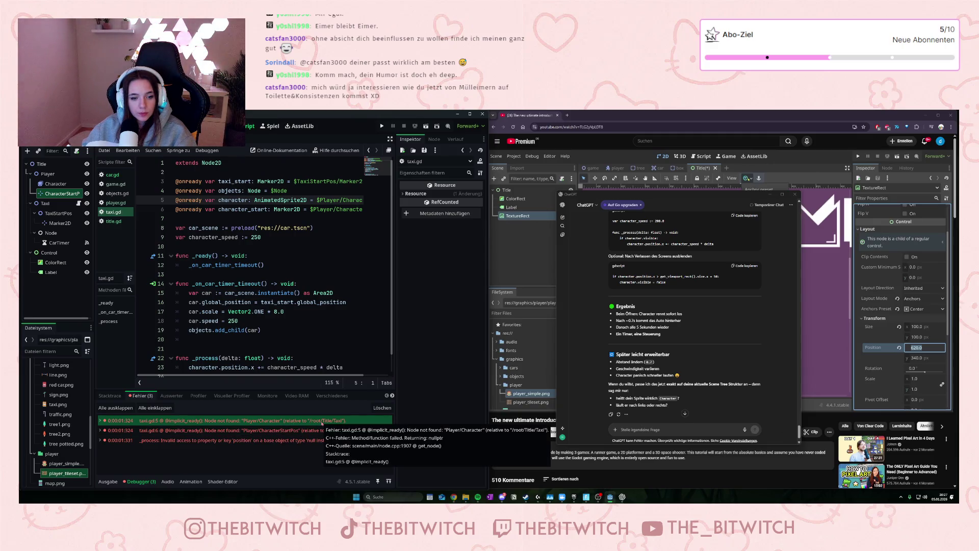
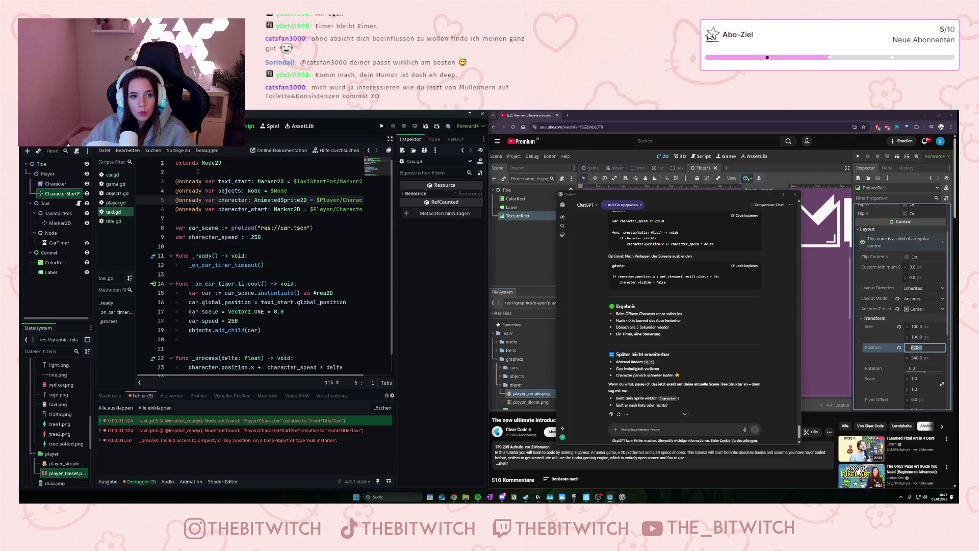
Paste the Godot 'Node not found' error into ChatGPT and ask how to reference the Title/Player/Character path.
{"action": "left_click", "coordinate": [306, 182]}
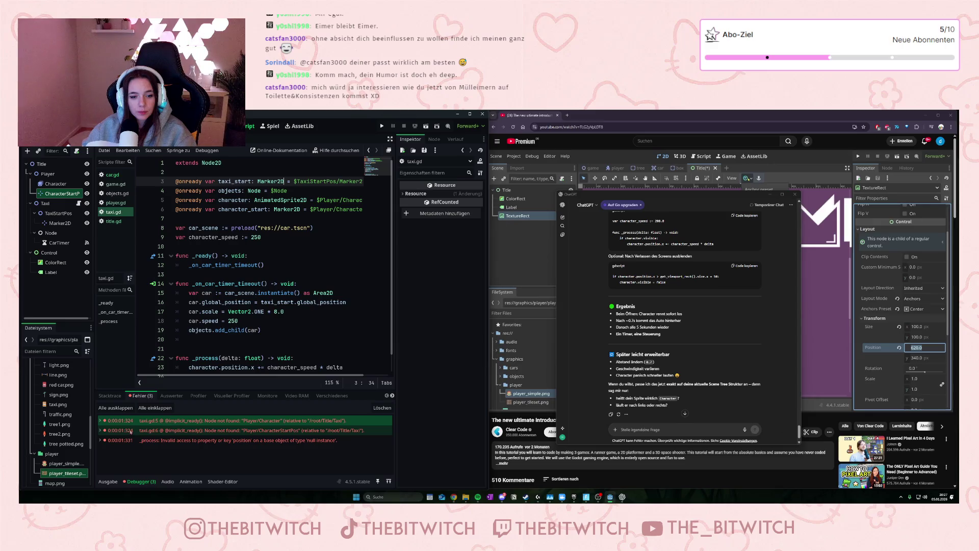
{"action": "left_click", "coordinate": [630, 430]}
{"action": "key", "text": "ctrl+v"}
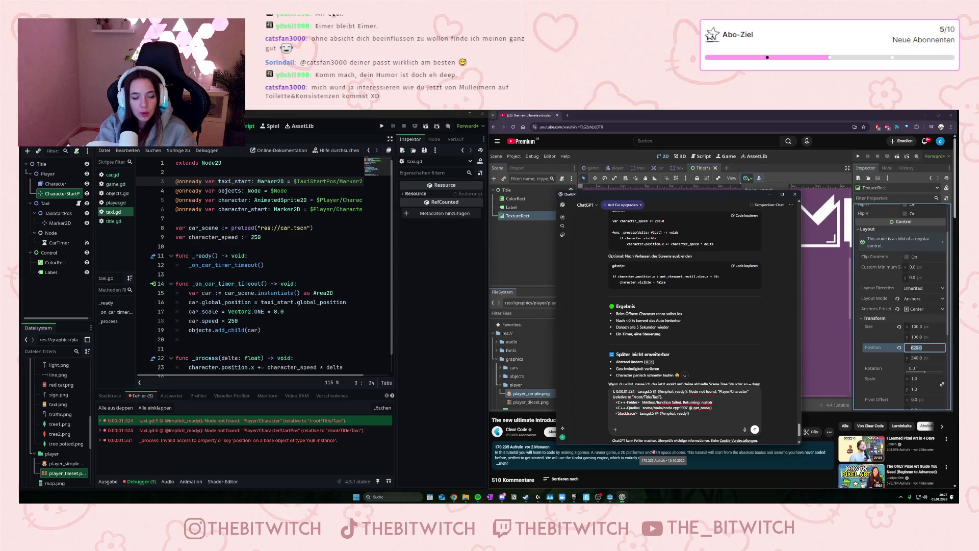
{"action": "type", "text": "Wie irenziere ich die"}
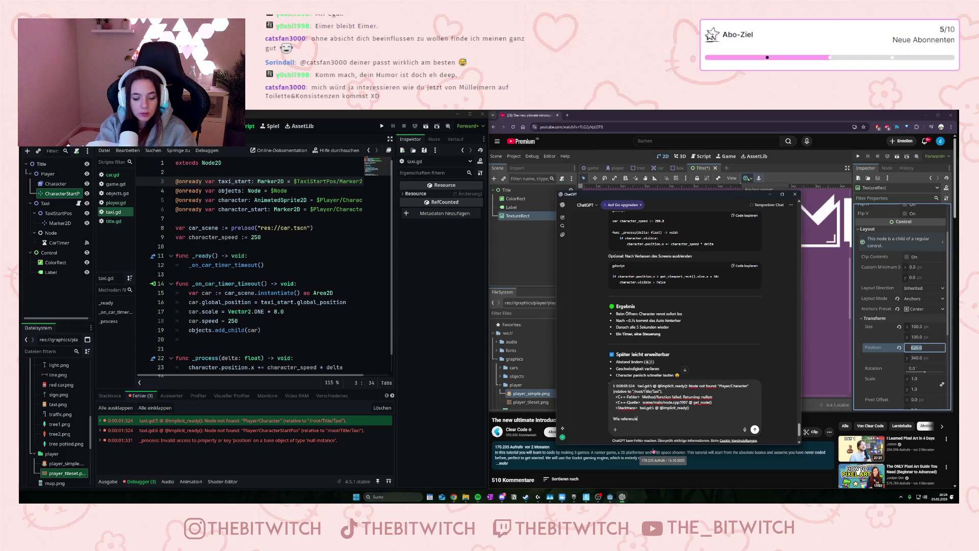
{"action": "type", "text": " rich"}
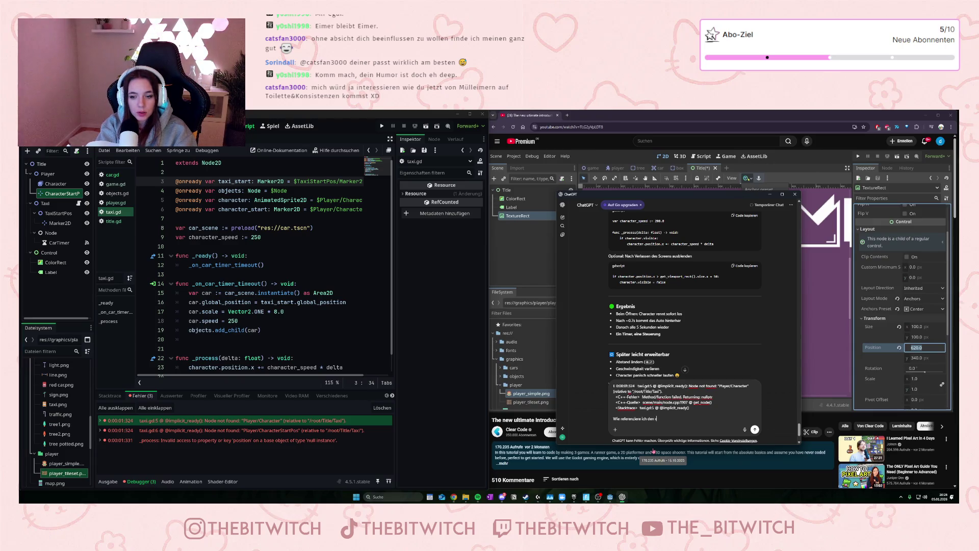
{"action": "type", "text": "fa"}
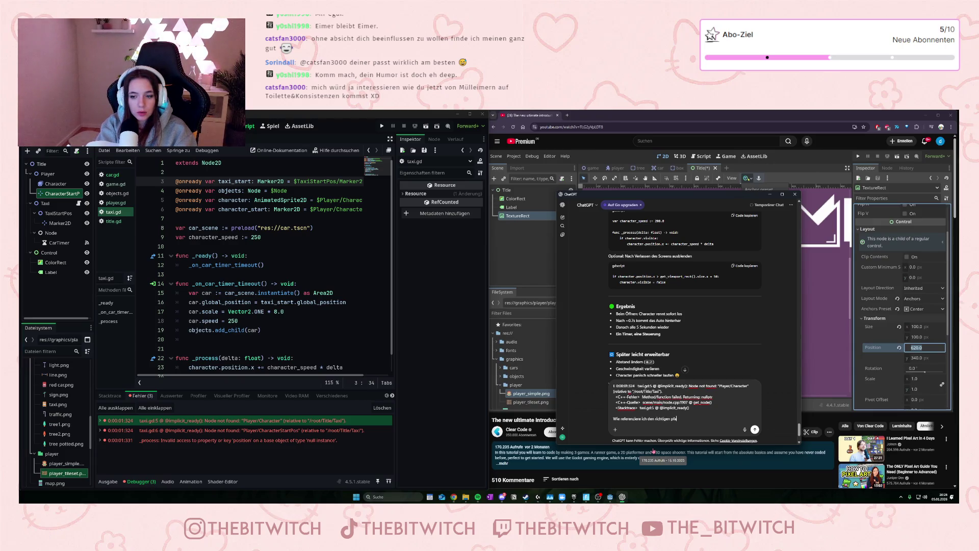
{"action": "type", "text": "d, wenn"}
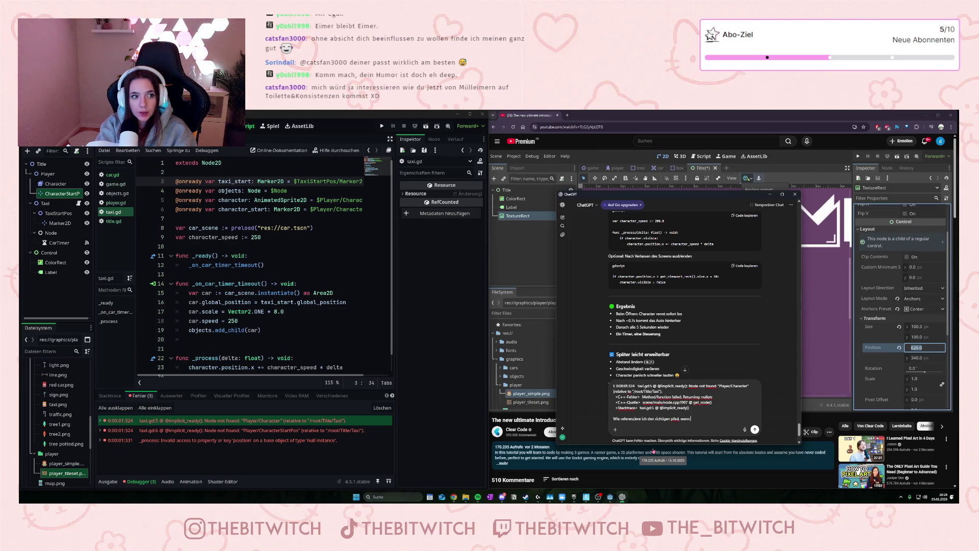
{"action": "key", "text": "BackSpace"}
{"action": "key", "text": "BackSpace"}
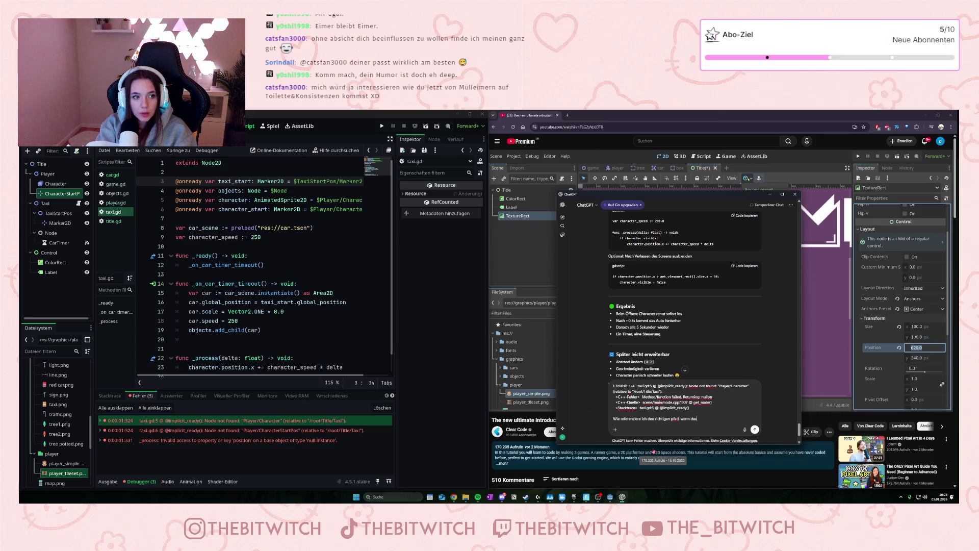
{"action": "key", "text": "BackSpace"}
{"action": "key", "text": "BackSpace"}
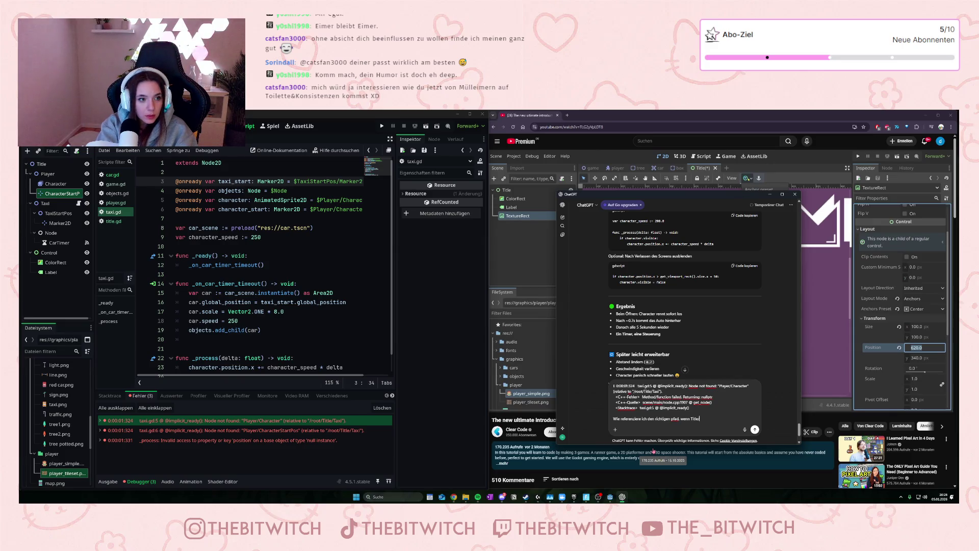
{"action": "type", "text": "yer/"}
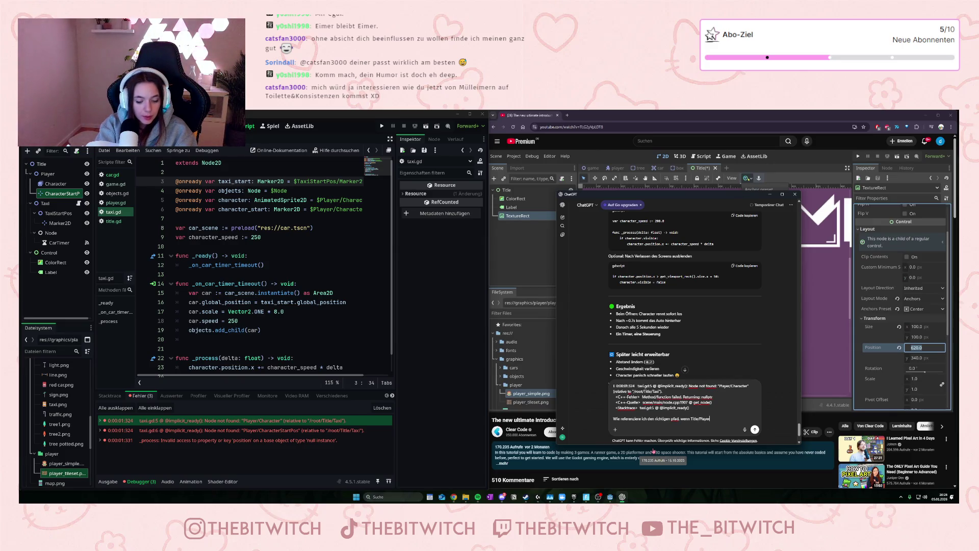
{"action": "type", "text": "Character g"}
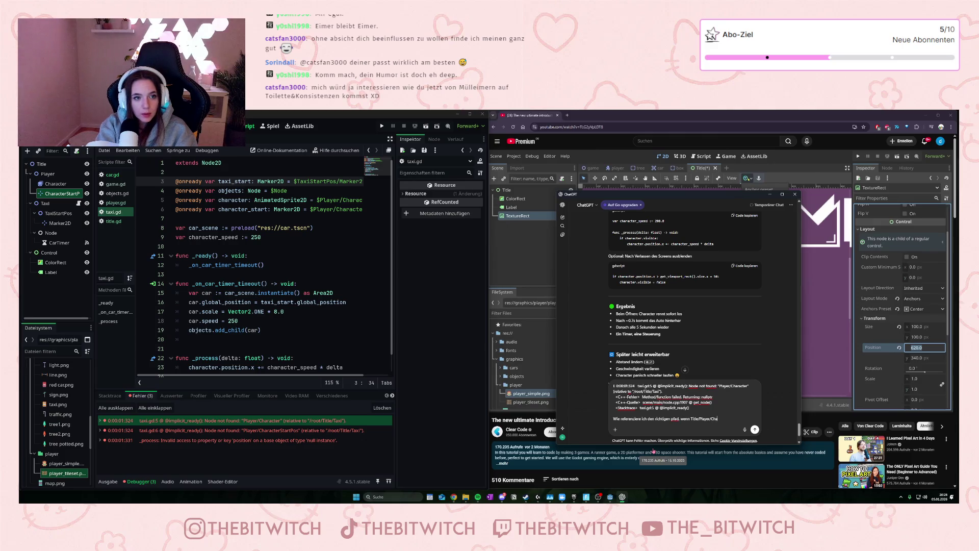
{"action": "type", "text": "ene"}
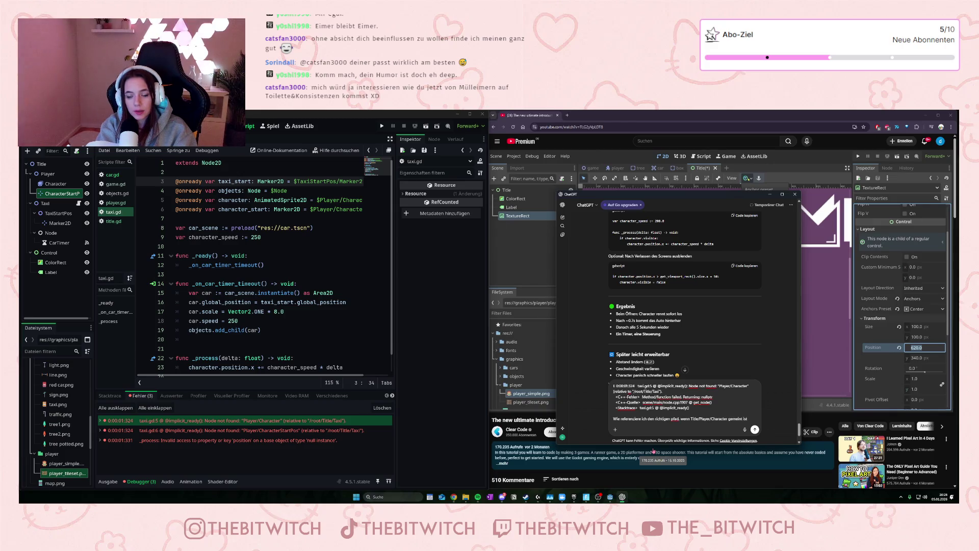
{"action": "key", "text": "Return"}
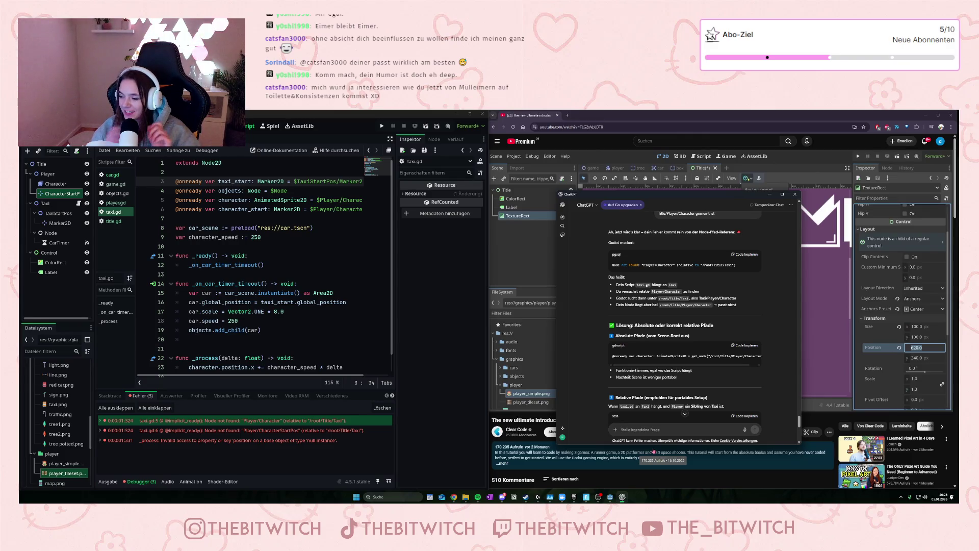
Read ChatGPT's node-path answer, marking the absolute get_node example, then return to line 3 of taxi.gd.
{"action": "scroll", "coordinate": [660, 357], "scroll_direction": "down", "scroll_amount": 5}
{"action": "scroll", "coordinate": [660, 357], "scroll_direction": "up", "scroll_amount": 3}
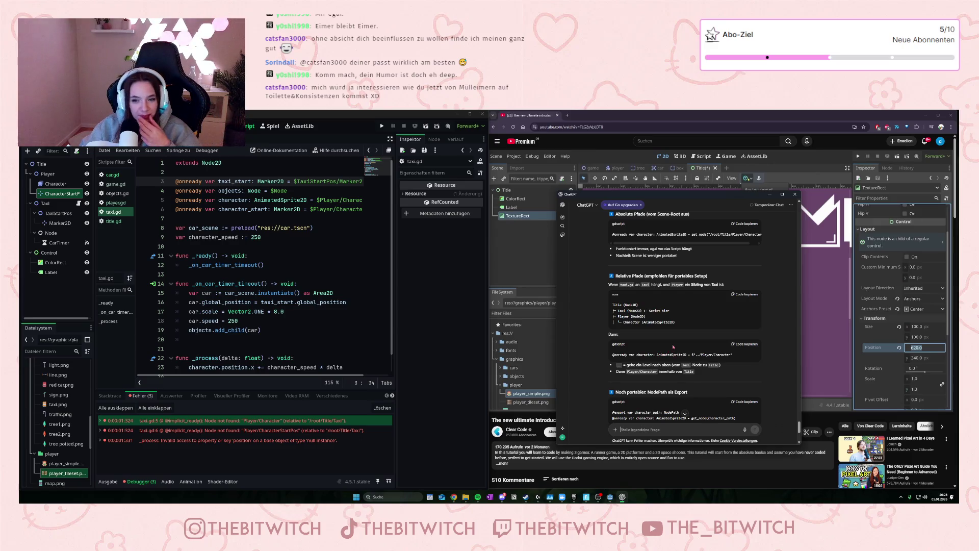
{"action": "scroll", "coordinate": [673, 346], "scroll_direction": "up", "scroll_amount": 3}
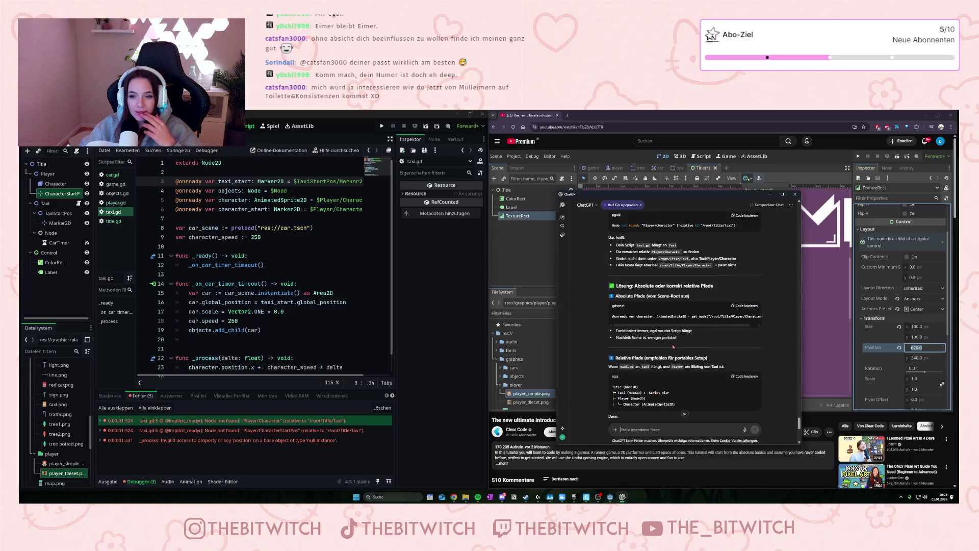
{"action": "scroll", "coordinate": [683, 319], "scroll_direction": "right", "scroll_amount": 3}
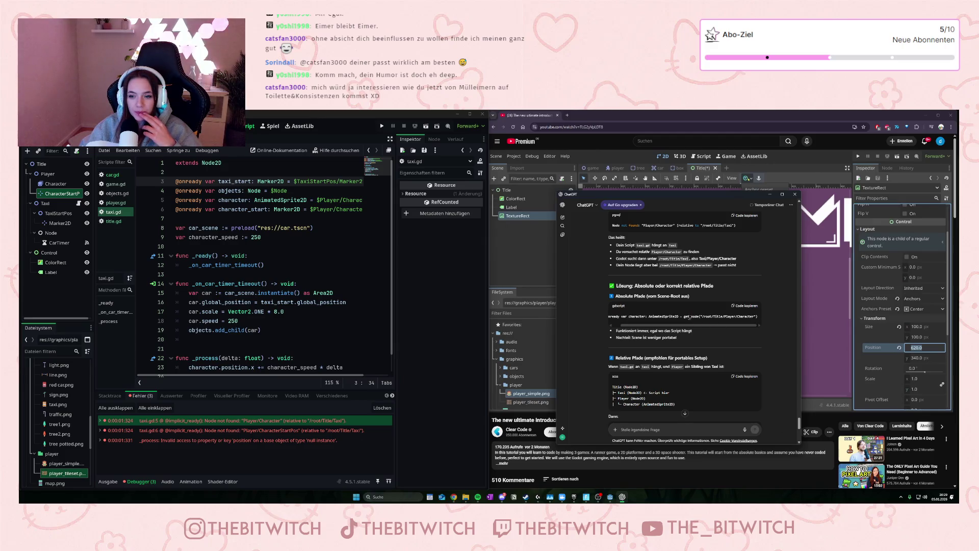
{"action": "left_click_drag", "start_coordinate": [684, 317], "coordinate": [758, 317]}
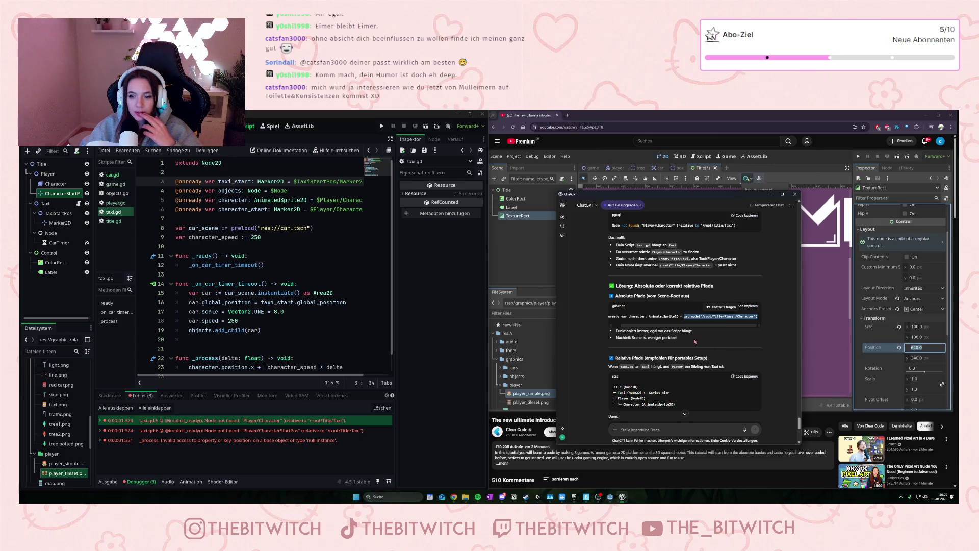
{"action": "scroll", "coordinate": [694, 342], "scroll_direction": "down", "scroll_amount": 5}
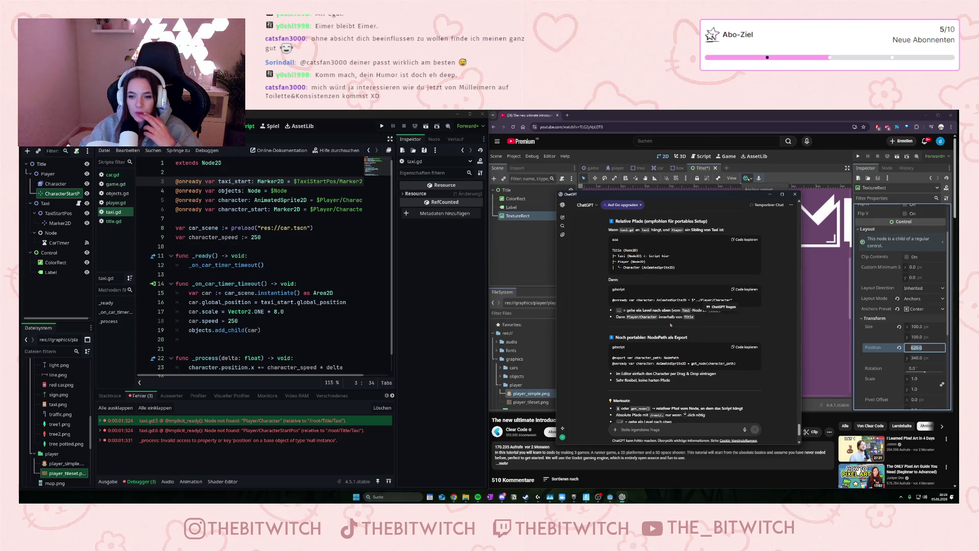
{"action": "left_click", "coordinate": [704, 300]}
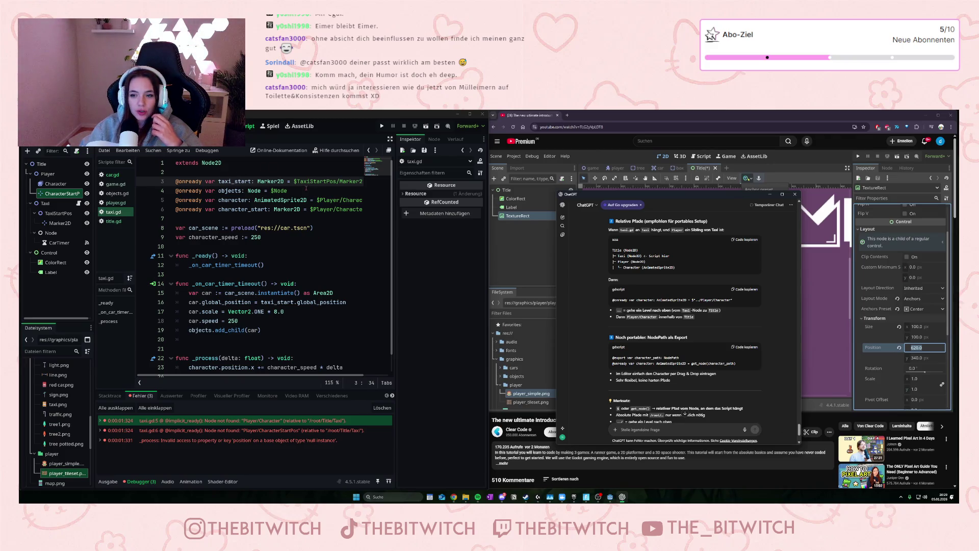
{"action": "key", "text": "Right"}
{"action": "key", "text": "Right"}
{"action": "key", "text": "Right"}
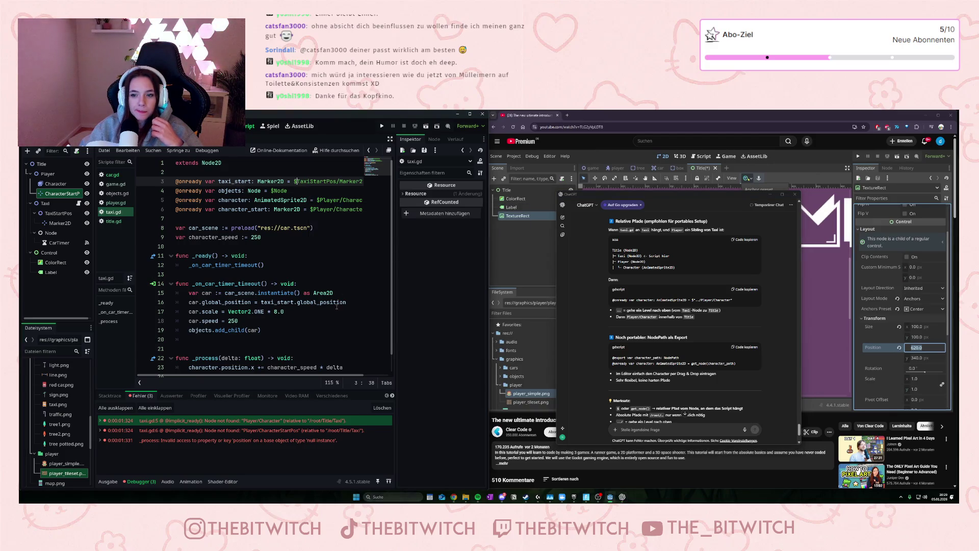
{"action": "mouse_move", "coordinate": [333, 294]}
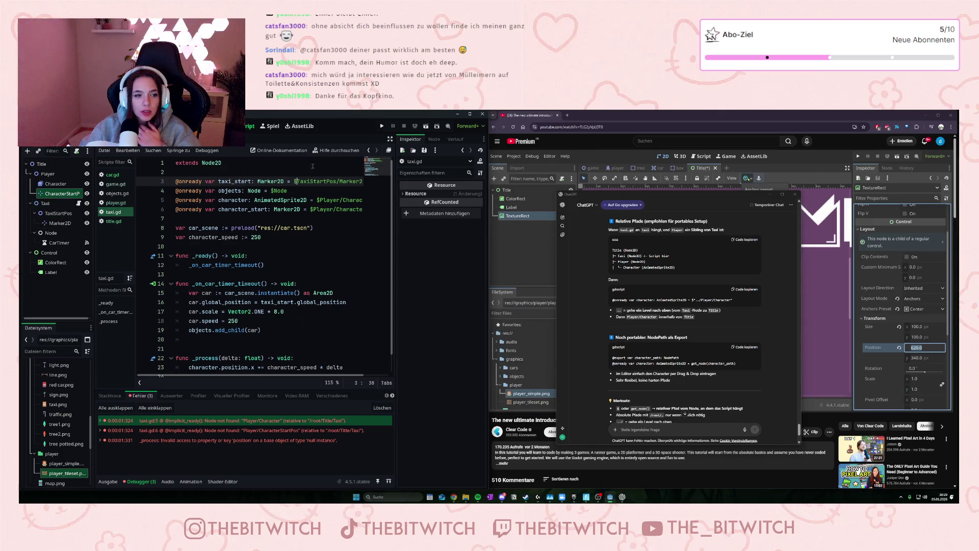
Change taxi_start's path on line 3 to the quoted relative $"../TaxiStartPos/Marker2D".
{"action": "type", "text": "../"}
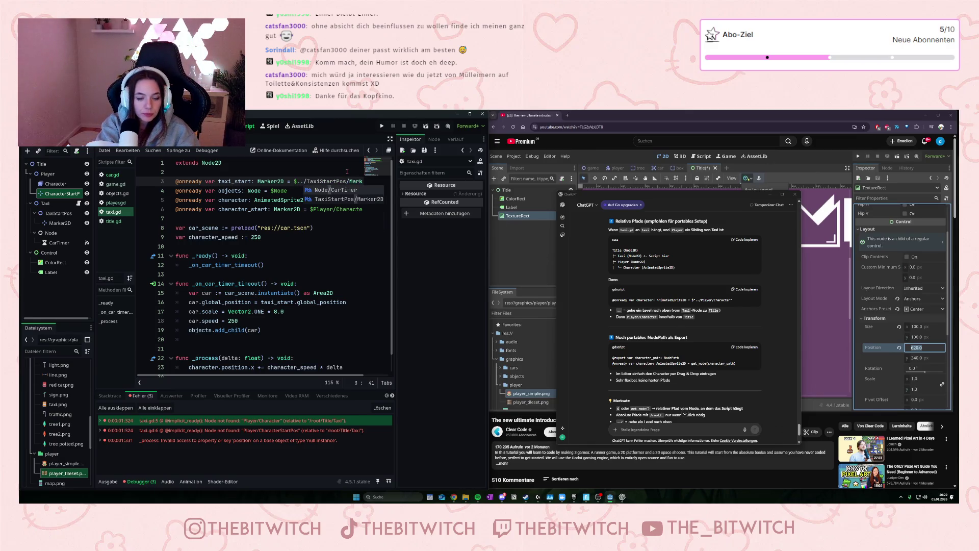
{"action": "left_click", "coordinate": [304, 236]}
{"action": "left_click", "coordinate": [294, 181]}
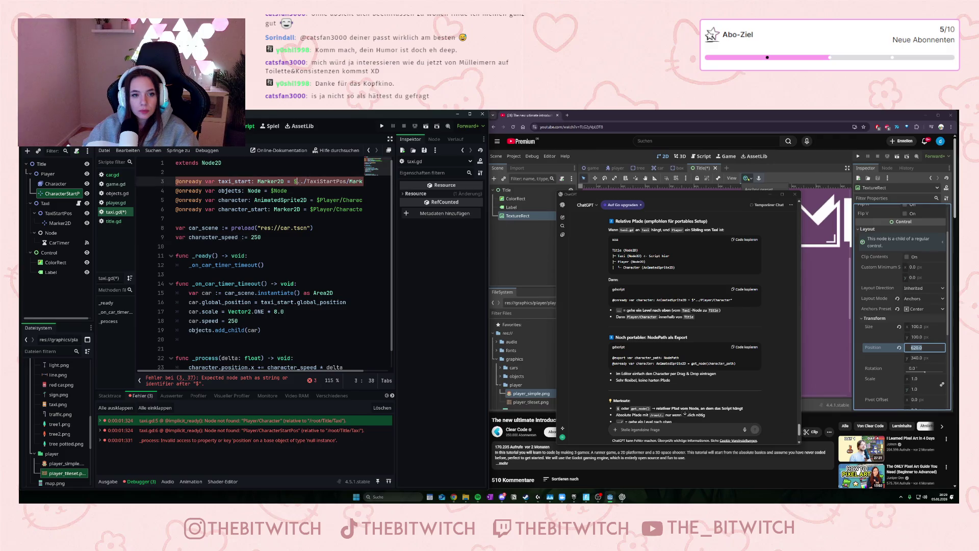
{"action": "type", "text": "\""}
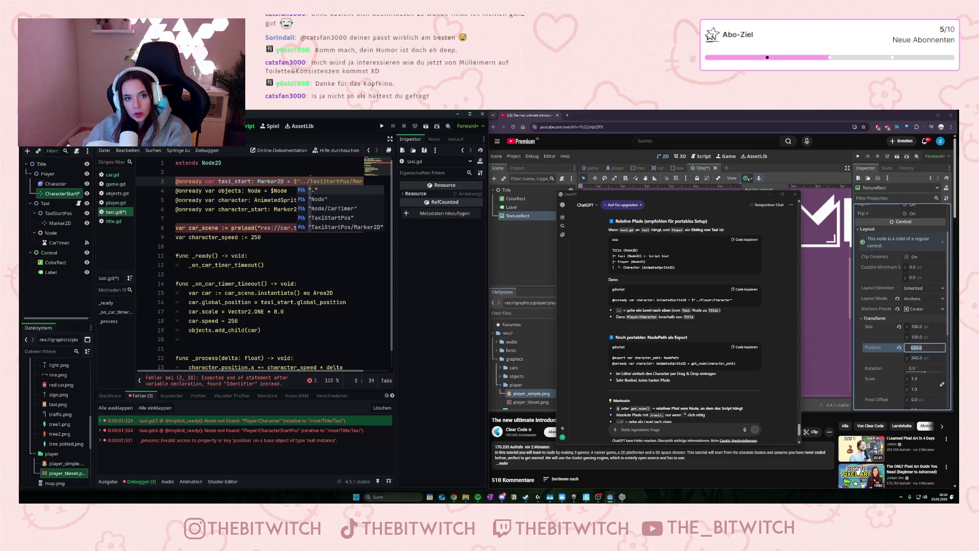
{"action": "scroll", "coordinate": [261, 372], "scroll_direction": "right", "scroll_amount": 1}
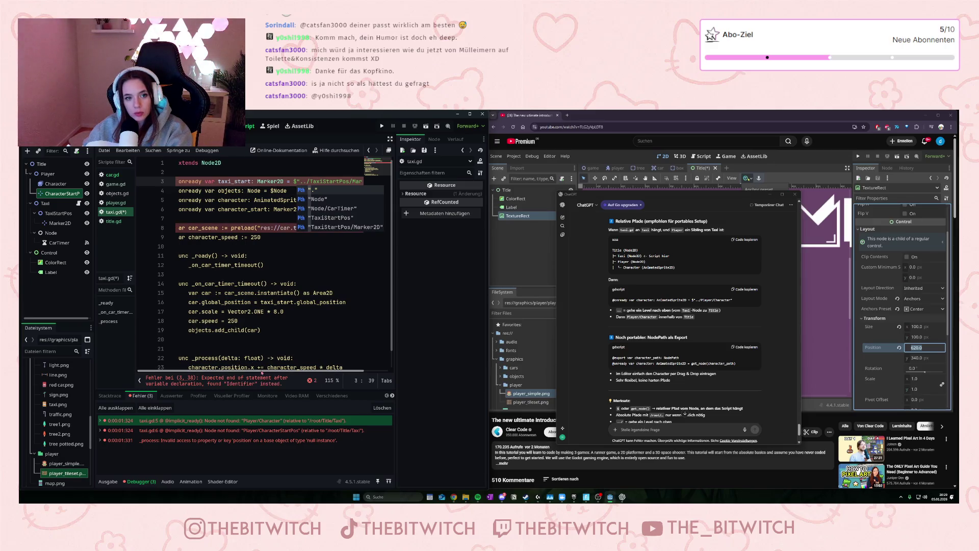
{"action": "scroll", "coordinate": [261, 372], "scroll_direction": "right", "scroll_amount": 2}
{"action": "left_click", "coordinate": [301, 181]}
{"action": "key", "text": "Right"}
{"action": "type", "text": "\""}
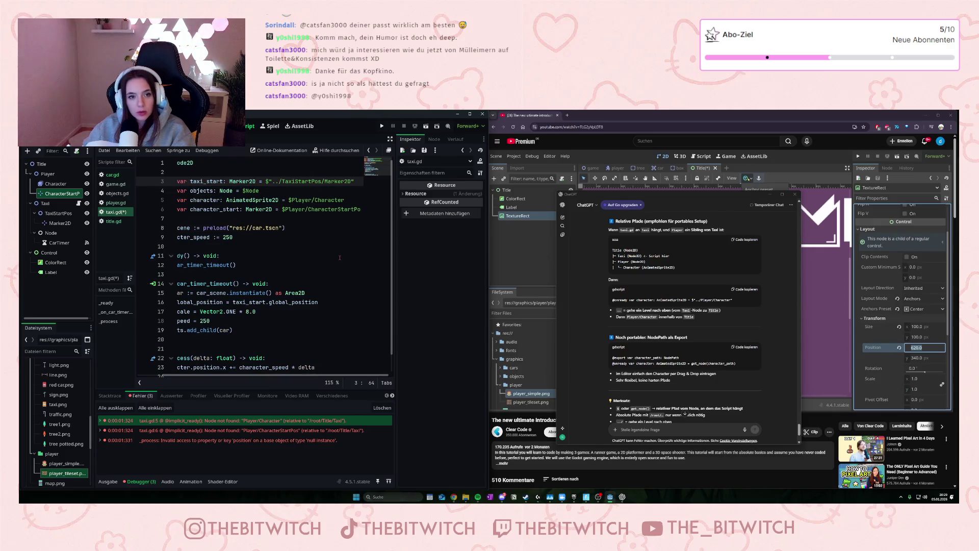
{"action": "mouse_move", "coordinate": [255, 192]}
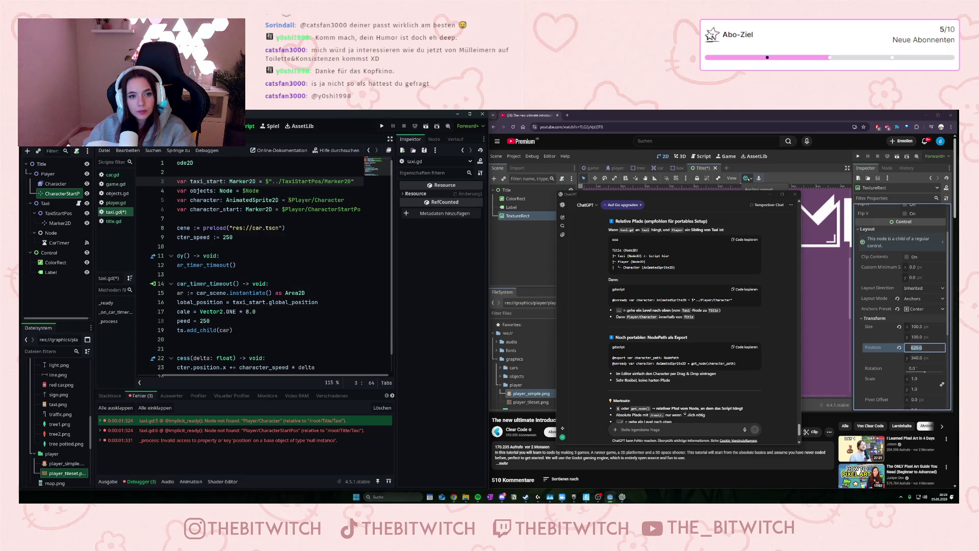
{"action": "left_click", "coordinate": [289, 200]}
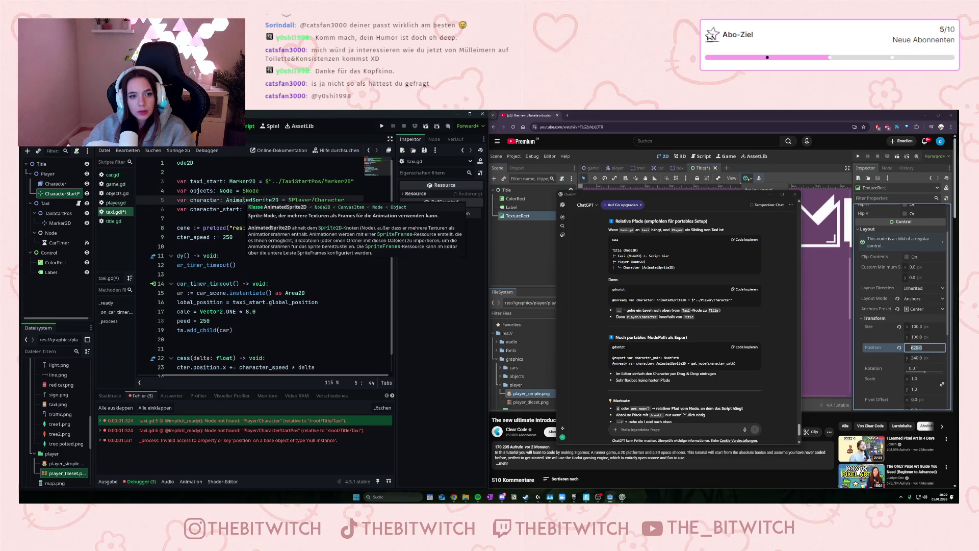
{"action": "left_click", "coordinate": [275, 181]}
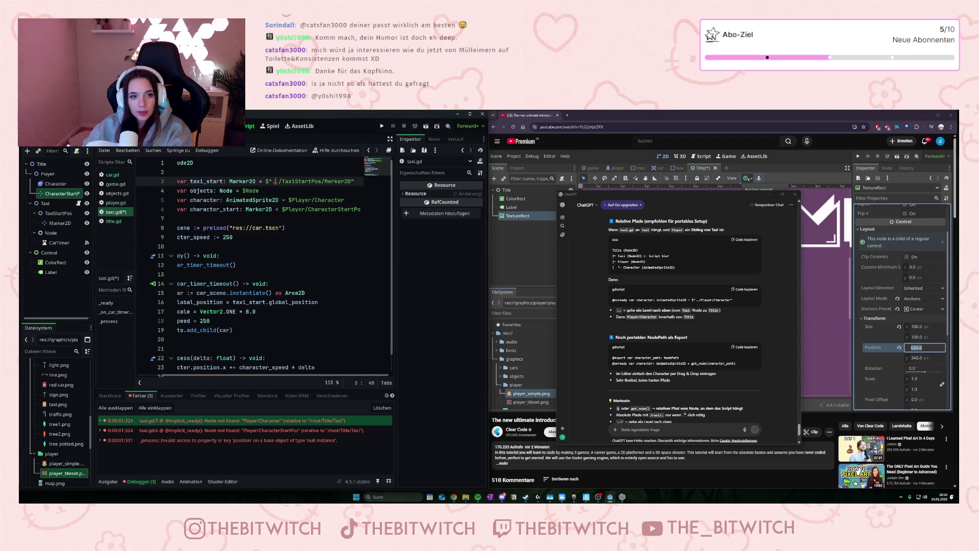
Revert line 3's taxi_start path to the unquoted $TaxiStartPos/Marker2D.
{"action": "left_click_drag", "start_coordinate": [275, 182], "coordinate": [268, 181]}
{"action": "key", "text": "BackSpace"}
{"action": "left_click", "coordinate": [353, 181]}
{"action": "key", "text": "BackSpace"}
Rewrite the character_start path on line 6 as a quoted $"../Player/..." relative path.
{"action": "left_click_drag", "start_coordinate": [282, 209], "coordinate": [362, 209]}
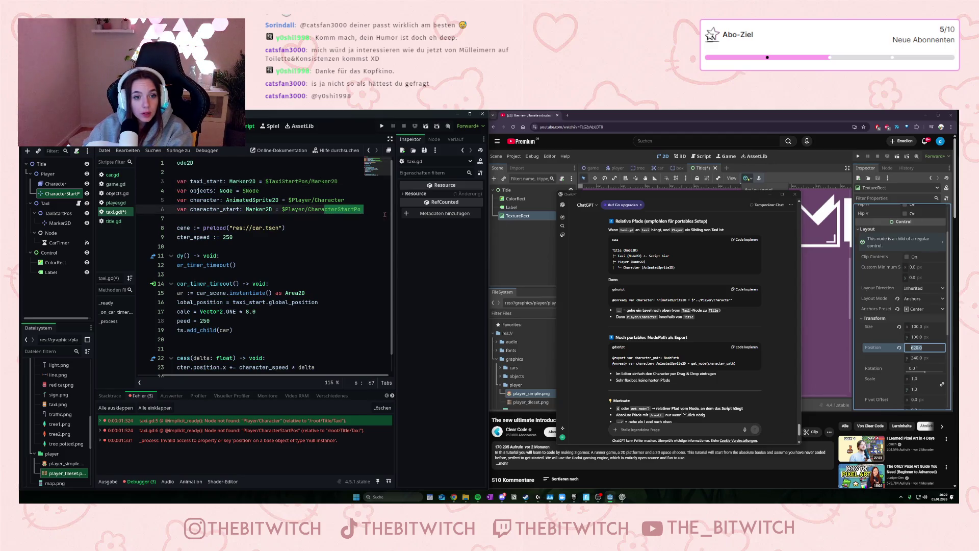
{"action": "left_click", "coordinate": [282, 210]}
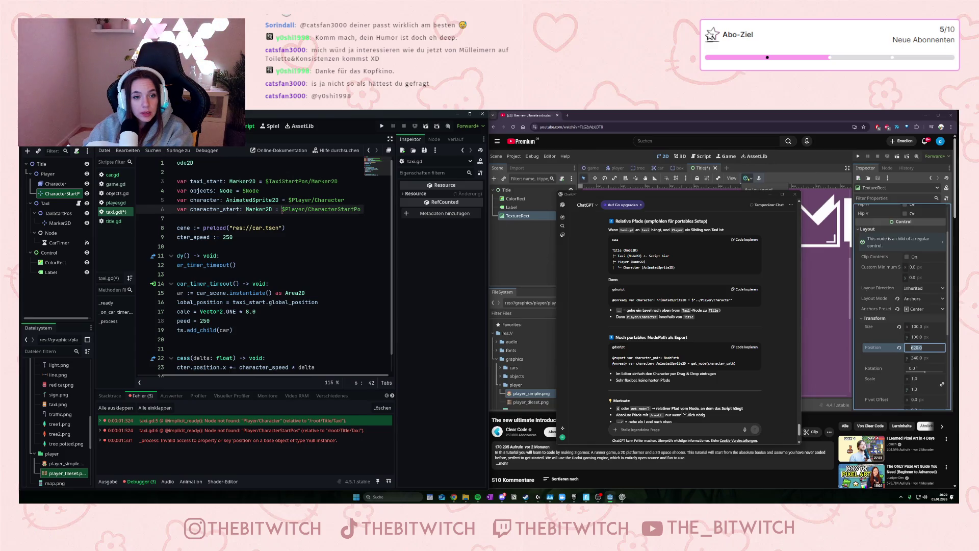
{"action": "left_click_drag", "start_coordinate": [282, 210], "coordinate": [366, 209]}
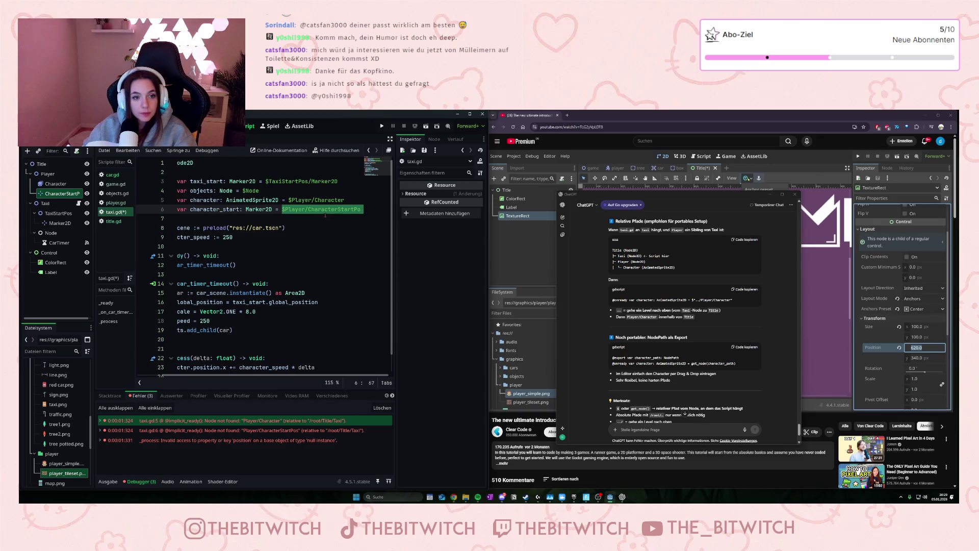
{"action": "key", "text": "BackSpace"}
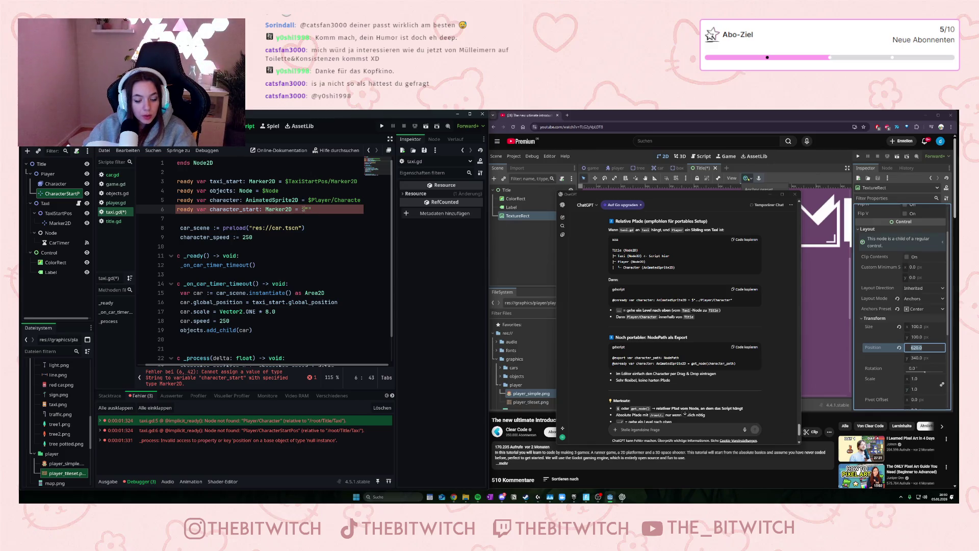
{"action": "type", "text": "$"}
{"action": "type", "text": "Player/CharacterStartPos"}
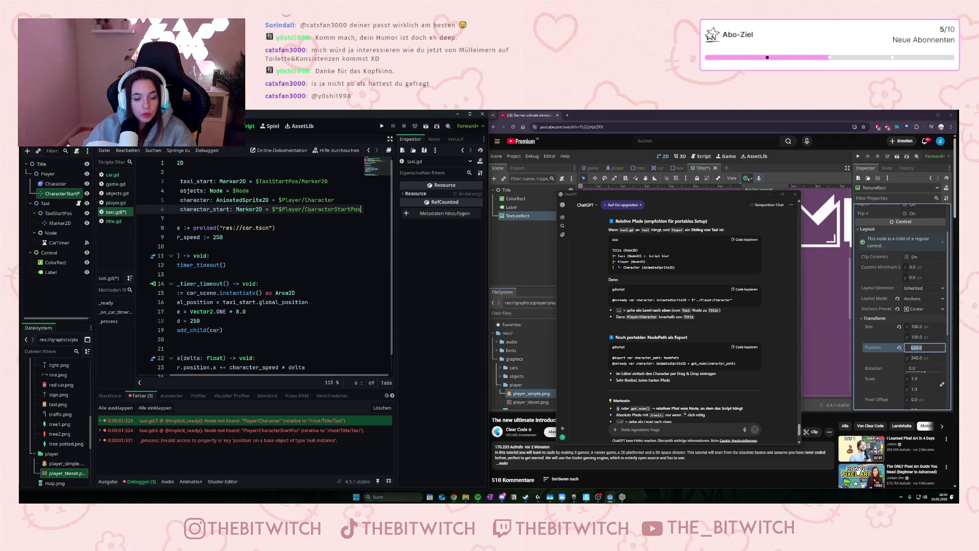
{"action": "key", "text": "BackSpace"}
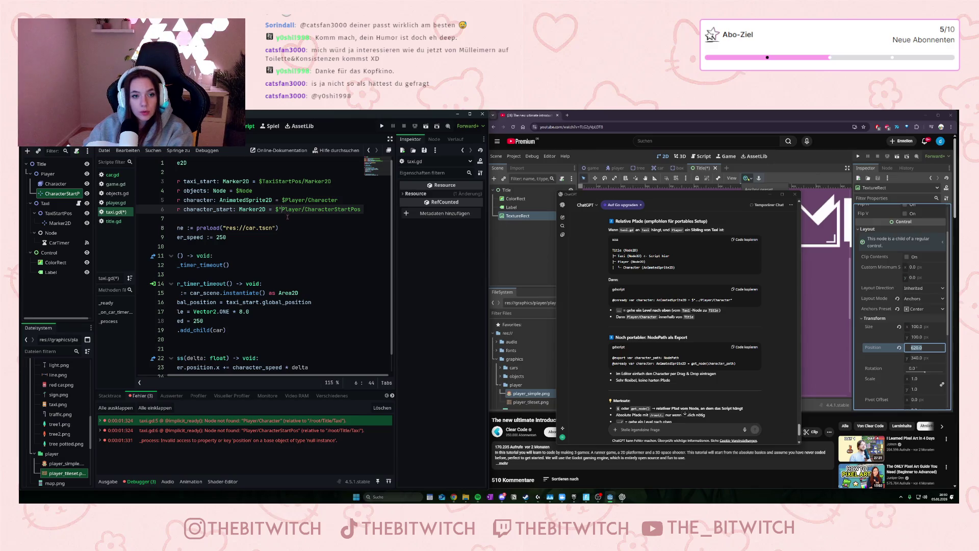
{"action": "type", "text": "../"}
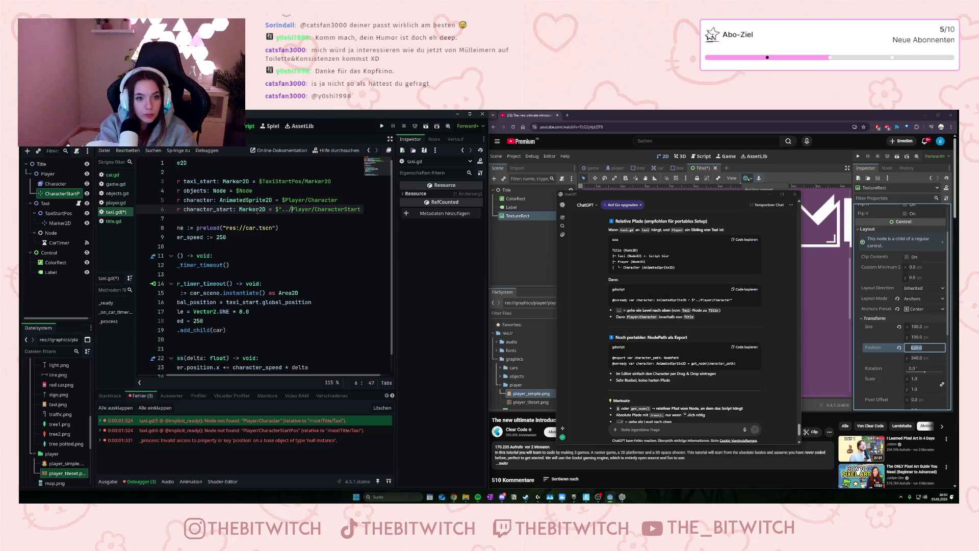
Make line 5's character path $"../Player/Character", save the script, and run the project.
{"action": "left_click", "coordinate": [288, 200]}
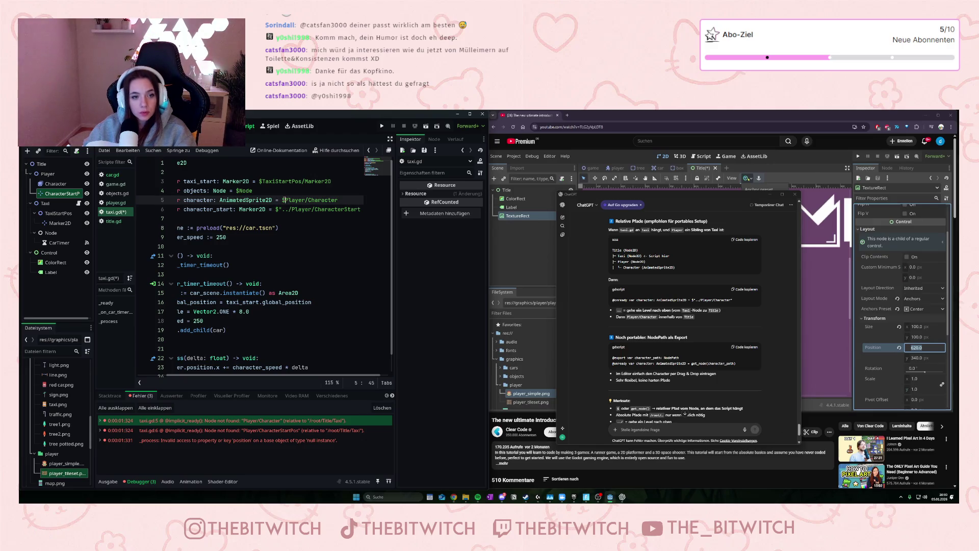
{"action": "type", "text": "\".."}
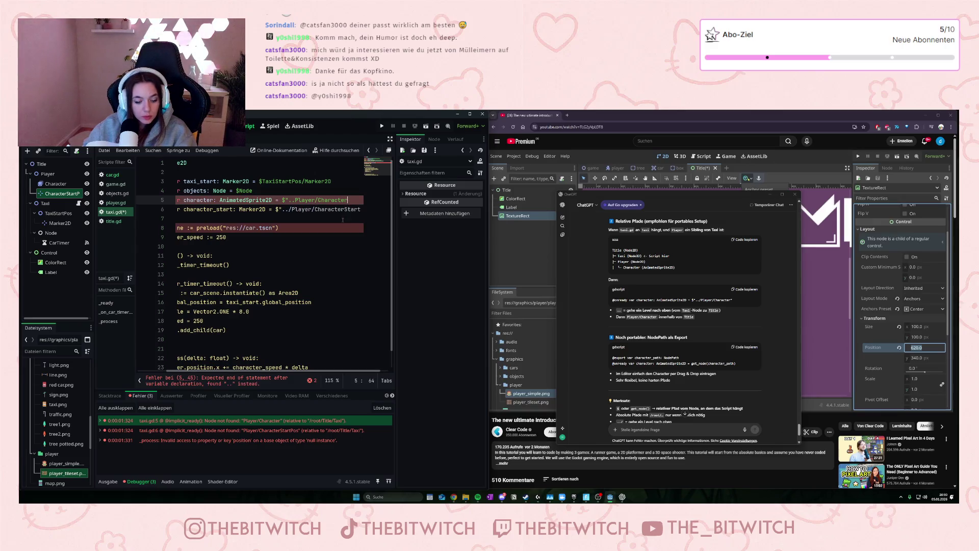
{"action": "type", "text": "\""}
{"action": "left_click", "coordinate": [344, 237]}
{"action": "key", "text": "ctrl+s"}
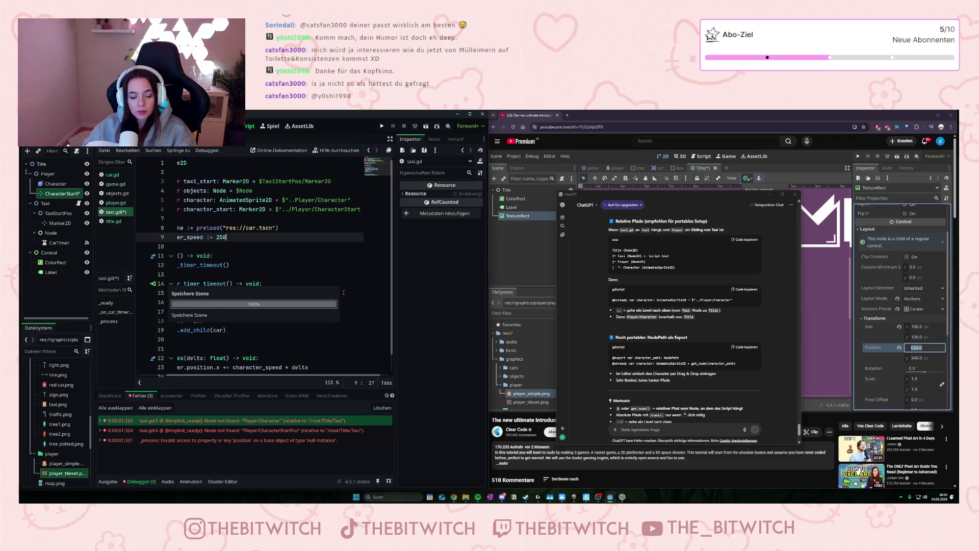
{"action": "left_click", "coordinate": [426, 126]}
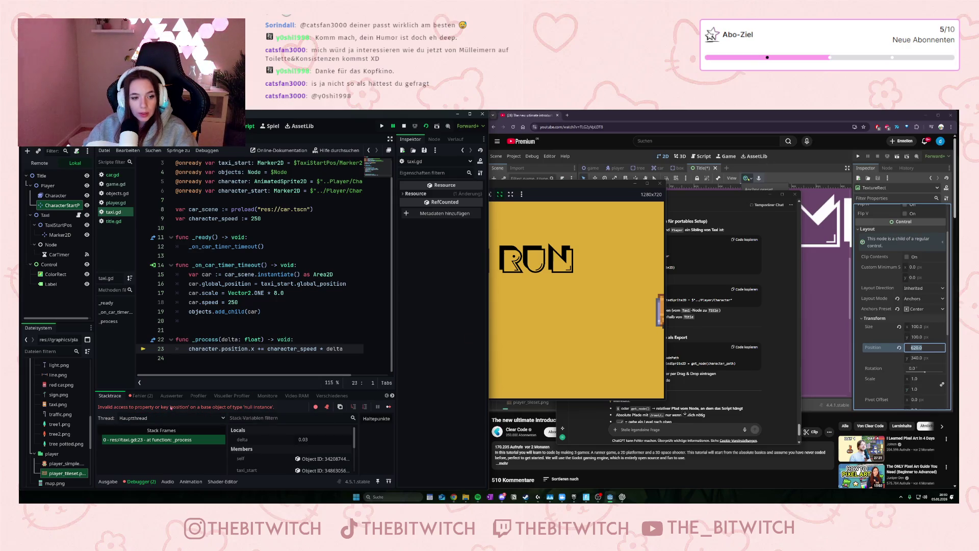
Stop the game, check the debugger errors, and add the missing / to line 5's character path.
{"action": "left_click", "coordinate": [660, 183]}
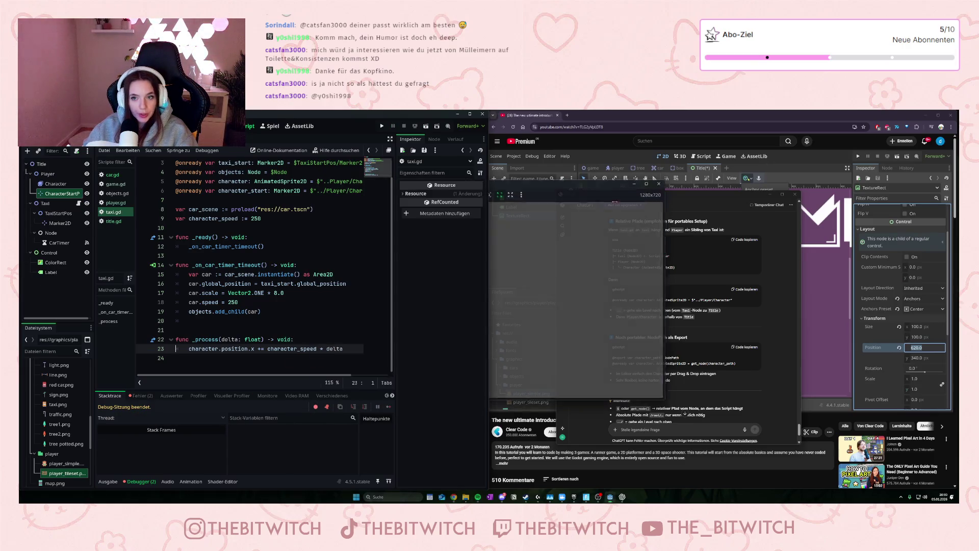
{"action": "left_click", "coordinate": [143, 396]}
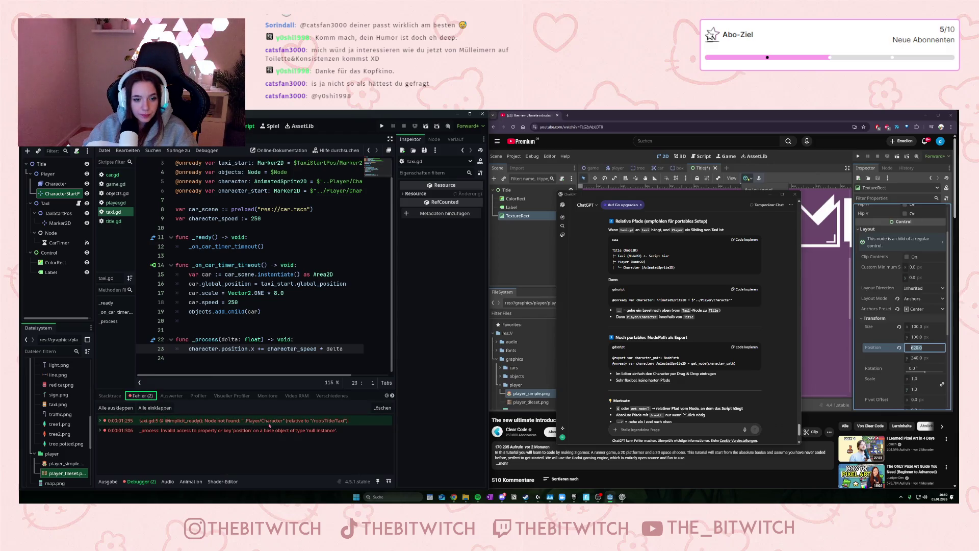
{"action": "mouse_move", "coordinate": [267, 426]}
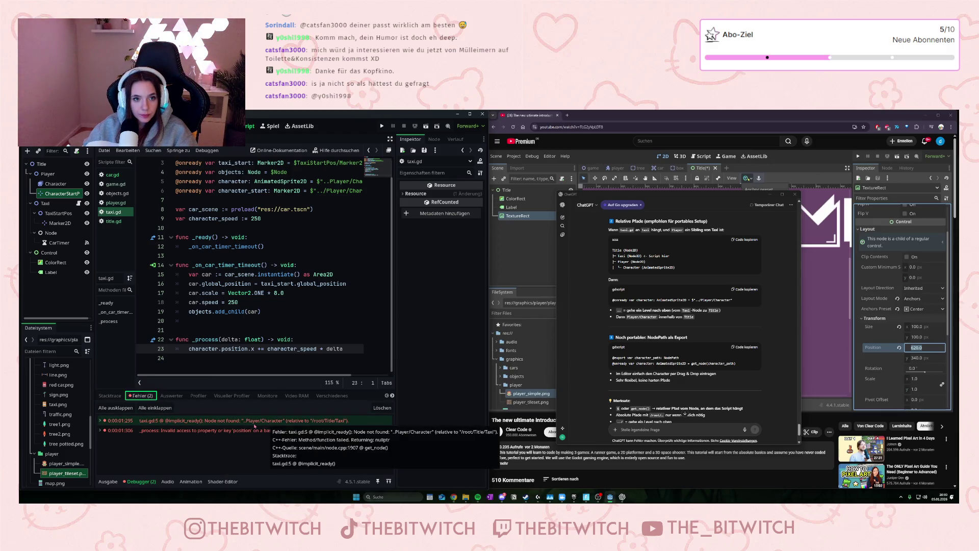
{"action": "left_click", "coordinate": [329, 181]}
{"action": "type", "text": "/"}
{"action": "left_click", "coordinate": [345, 209]}
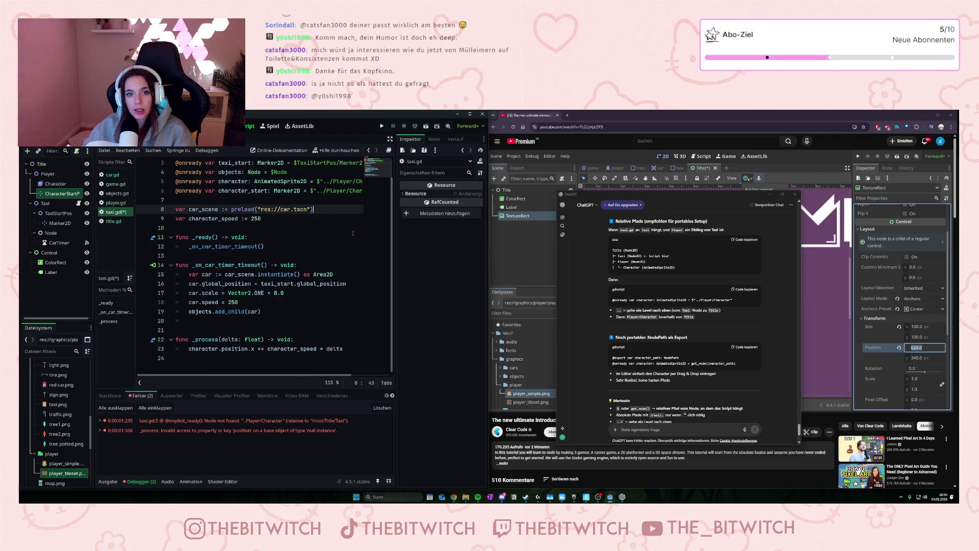
Run the game twice with F5 to test the fixed path, then stop debugging and close the window.
{"action": "key", "text": "F5"}
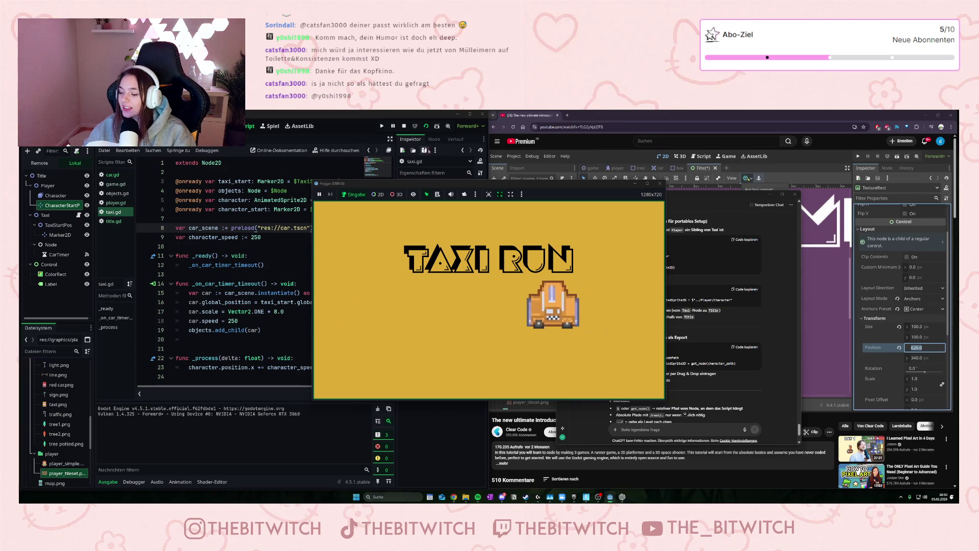
{"action": "left_click", "coordinate": [660, 183]}
{"action": "left_click", "coordinate": [296, 266]}
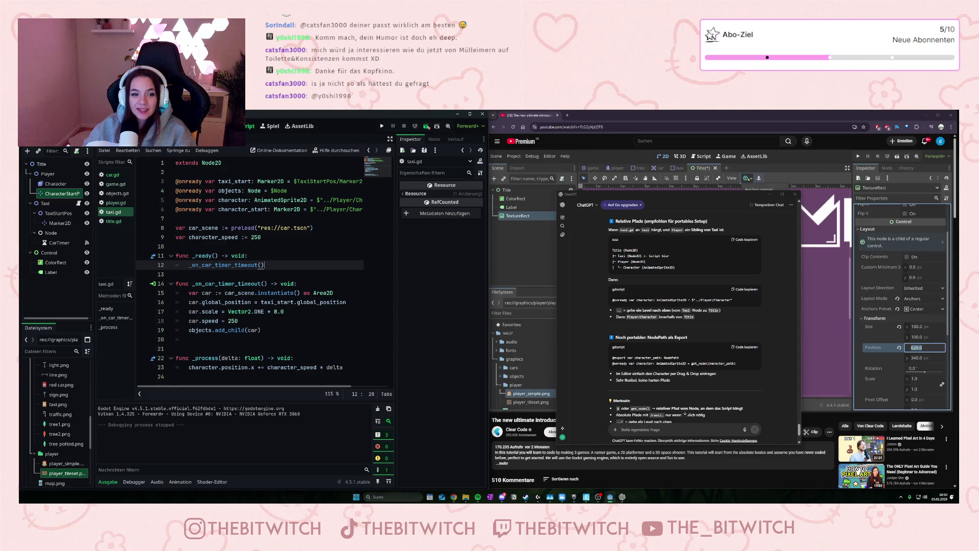
{"action": "key", "text": "F5"}
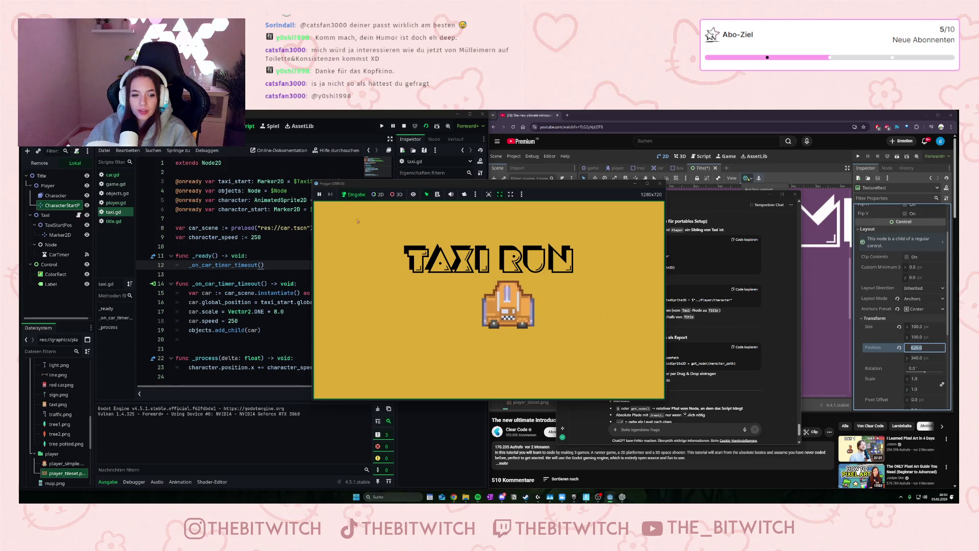
{"action": "key", "text": "F8"}
{"action": "left_click", "coordinate": [277, 292]}
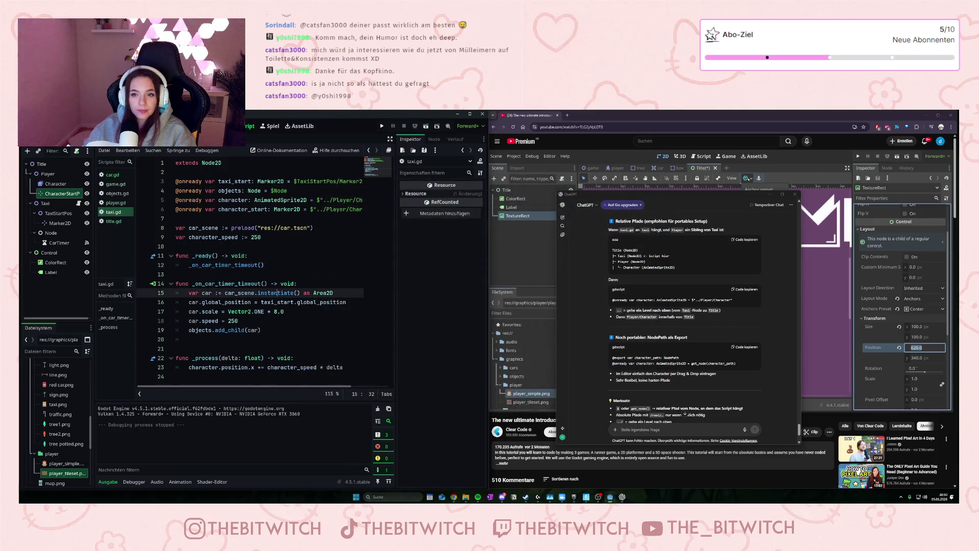
Send ChatGPT the full taxi.gd code under 'Das ist der Code', noting the character doesn't walk.
{"action": "key", "text": "ctrl+a"}
{"action": "scroll", "coordinate": [663, 381], "scroll_direction": "down", "scroll_amount": 3}
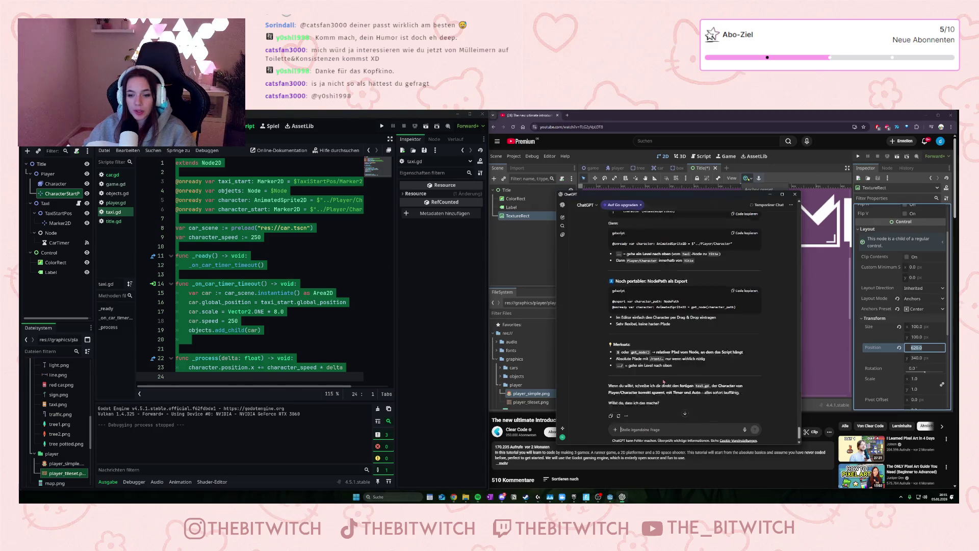
{"action": "scroll", "coordinate": [663, 381], "scroll_direction": "down", "scroll_amount": 1}
{"action": "type", "text": "Das is"}
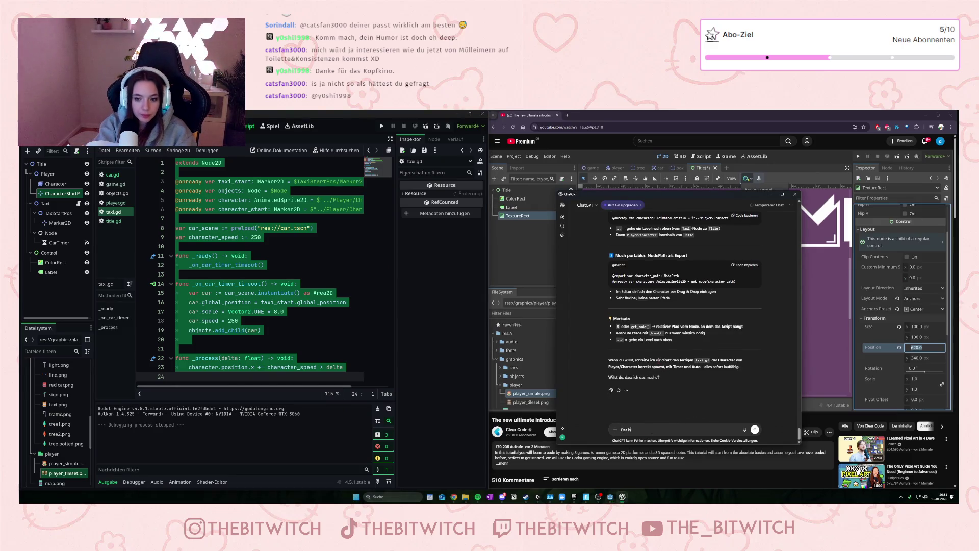
{"action": "type", "text": "t der Code"}
{"action": "key", "text": "shift+Return"}
{"action": "key", "text": "shift+Return"}
{"action": "key", "text": "ctrl+v"}
{"action": "key", "text": "shift+Return"}
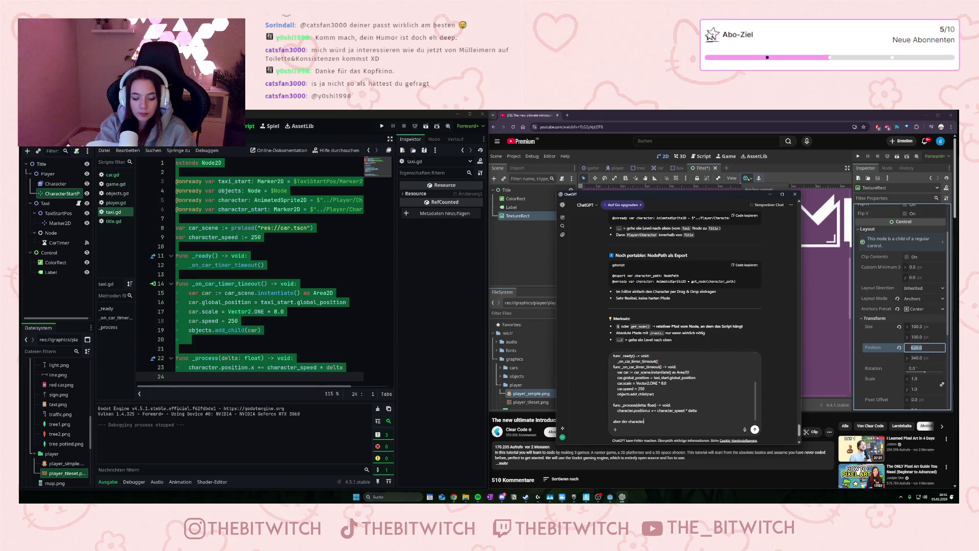
{"action": "type", "text": "is"}
{"action": "type", "text": " nicht"}
{"action": "key", "text": "Return"}
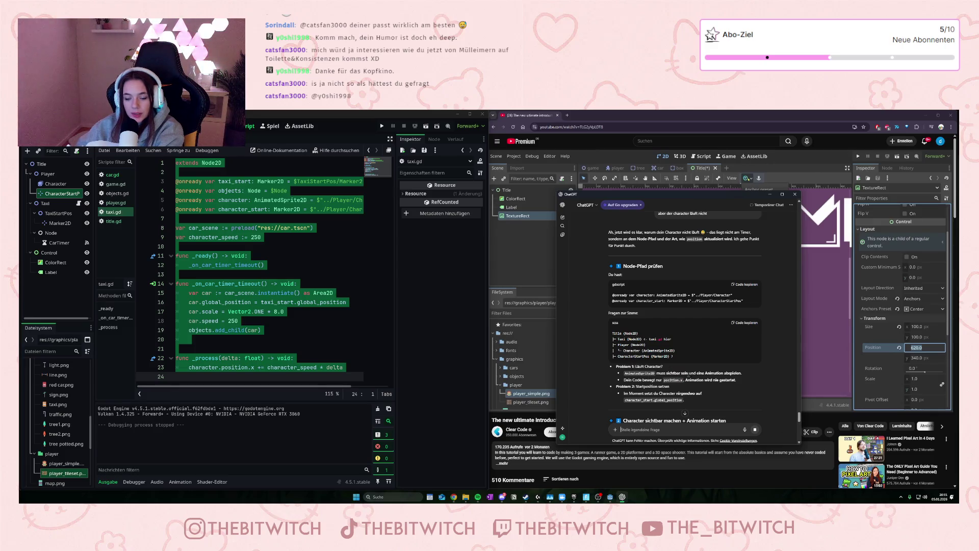
After reviewing the global_position suggestion, tell ChatGPT the character should always stay visible.
{"action": "double_click", "coordinate": [714, 373]}
{"action": "left_click", "coordinate": [725, 373]}
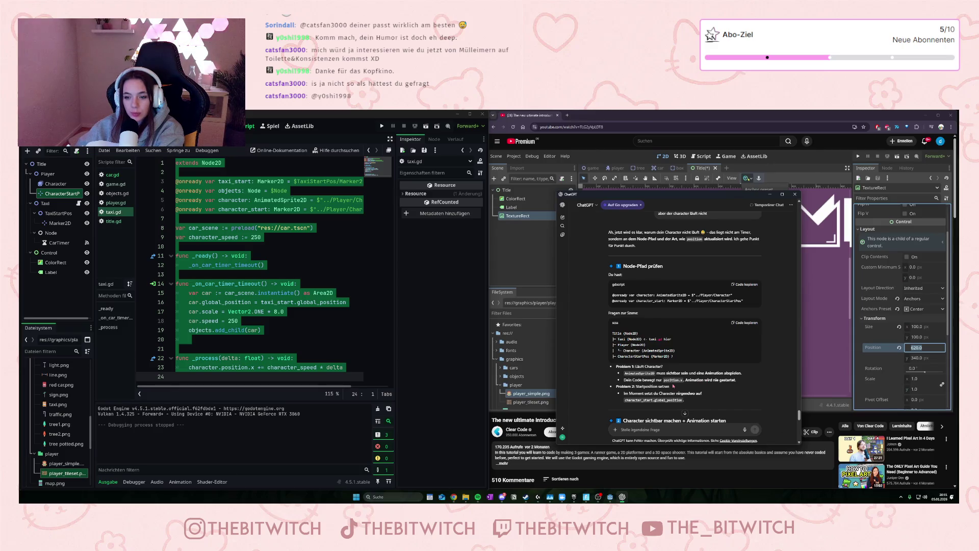
{"action": "scroll", "coordinate": [673, 386], "scroll_direction": "down", "scroll_amount": 2}
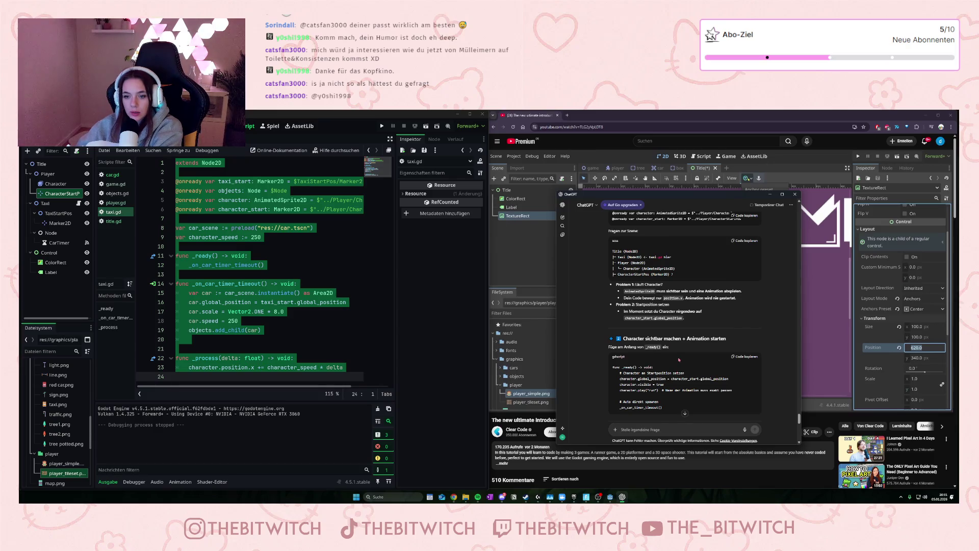
{"action": "left_click_drag", "start_coordinate": [653, 318], "coordinate": [691, 318]}
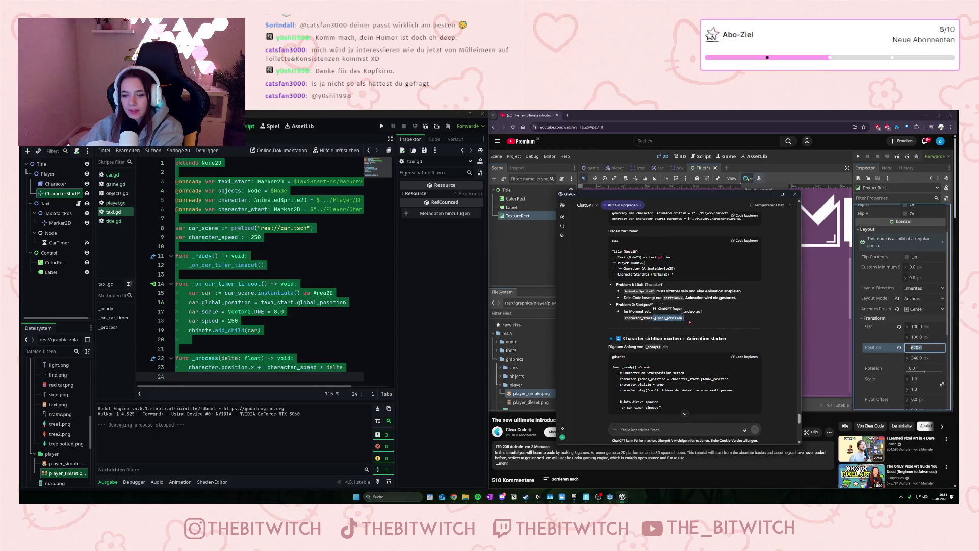
{"action": "left_click", "coordinate": [697, 321]}
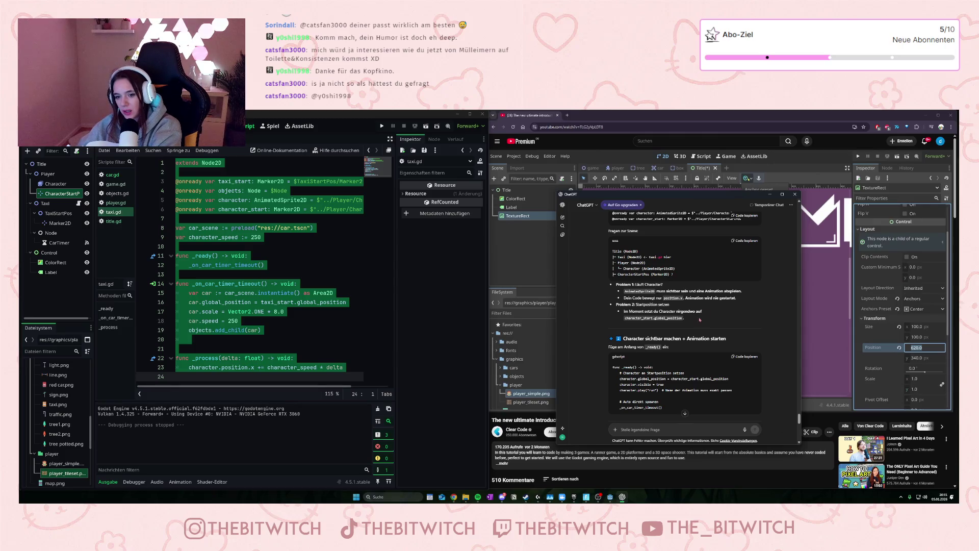
{"action": "scroll", "coordinate": [699, 320], "scroll_direction": "down", "scroll_amount": 1}
{"action": "type", "text": "der cha"}
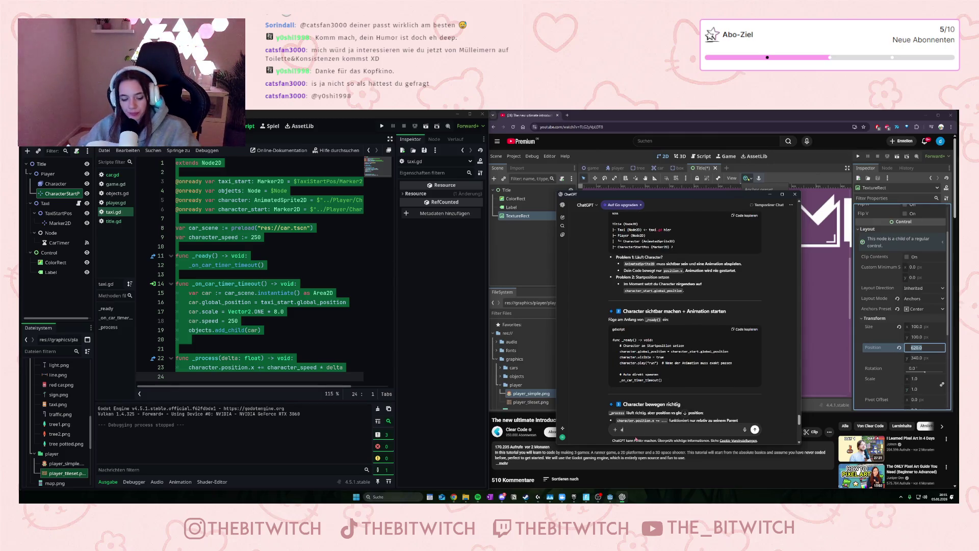
{"action": "type", "text": "racter"}
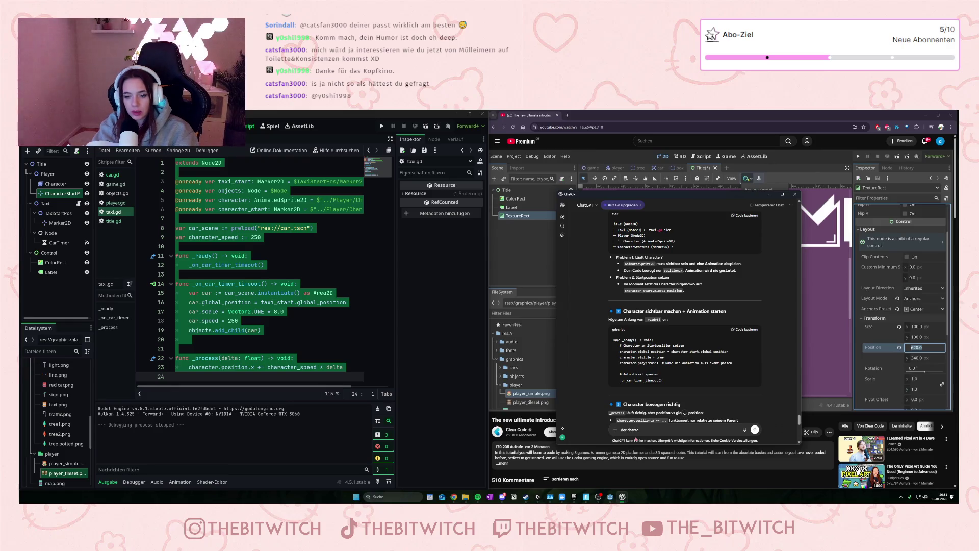
{"action": "type", "text": " sol"}
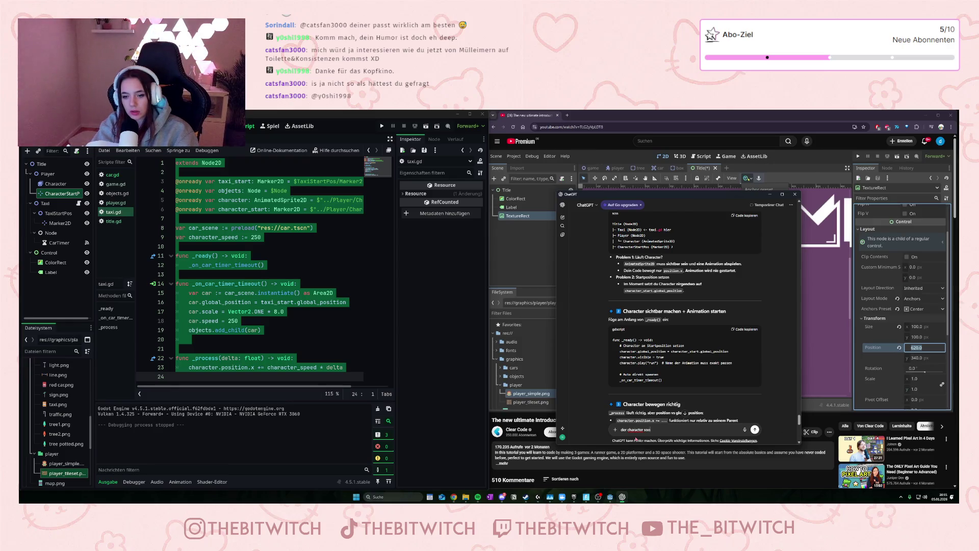
{"action": "type", "text": "lte immer sichtbar sein"}
{"action": "key", "text": "Return"}
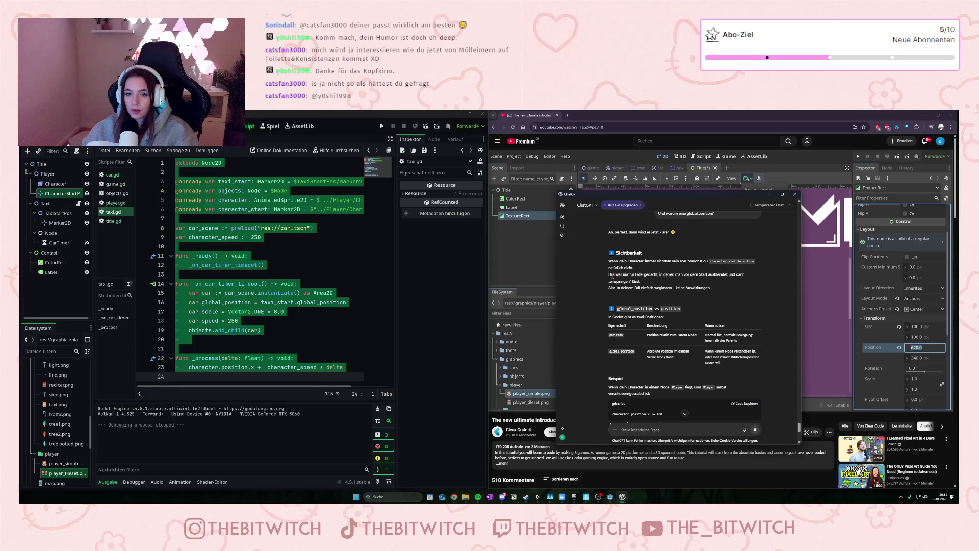
{"action": "scroll", "coordinate": [610, 287], "scroll_direction": "down", "scroll_amount": 1}
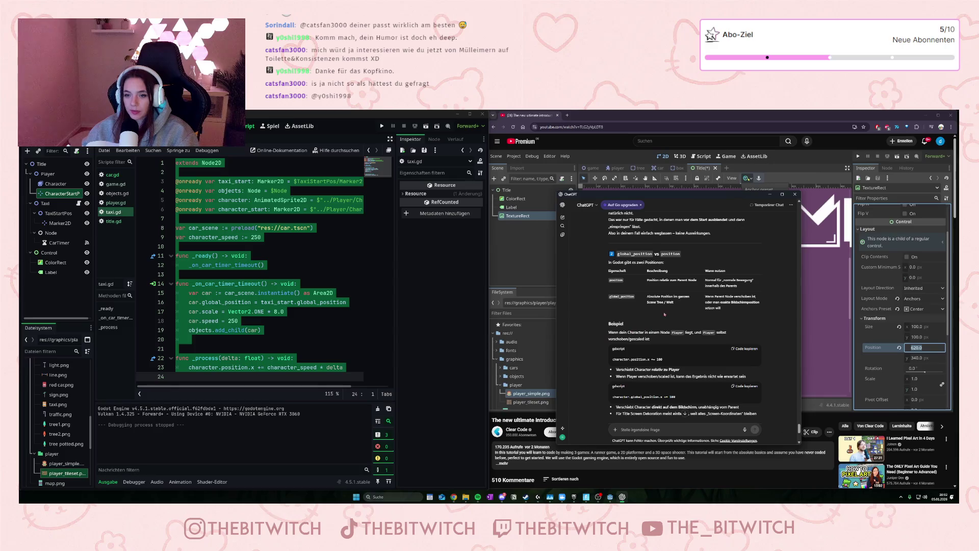
{"action": "scroll", "coordinate": [650, 291], "scroll_direction": "down", "scroll_amount": 1}
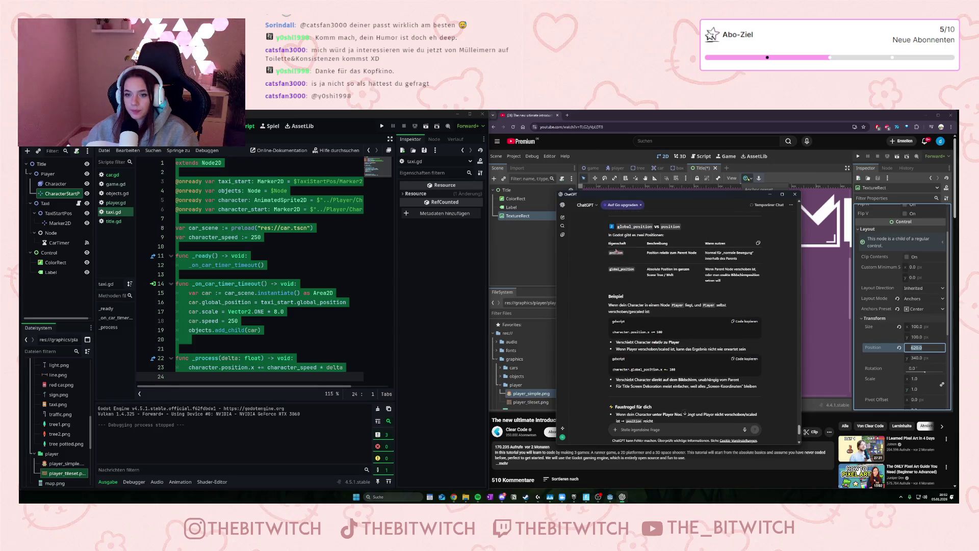
{"action": "left_click_drag", "start_coordinate": [647, 253], "coordinate": [703, 255]}
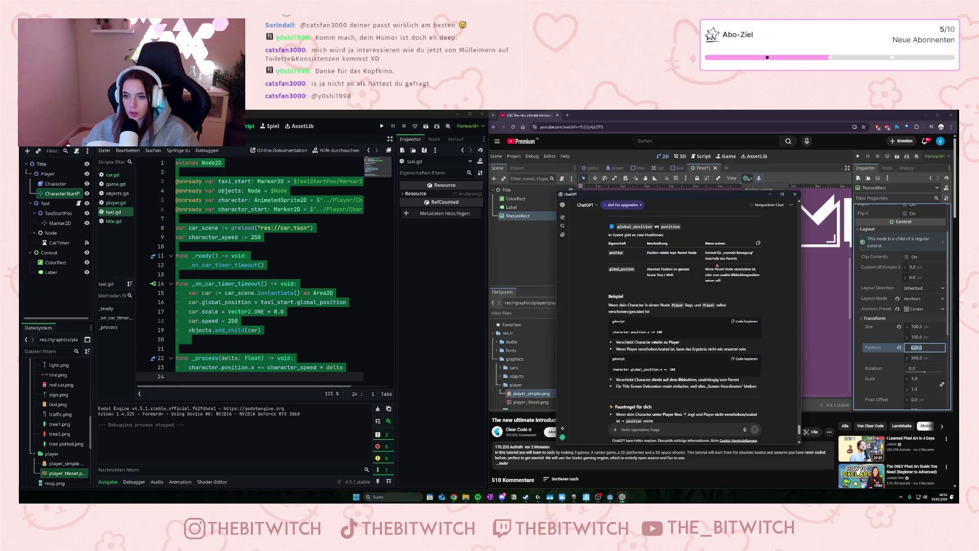
{"action": "left_click_drag", "start_coordinate": [705, 269], "coordinate": [722, 282]}
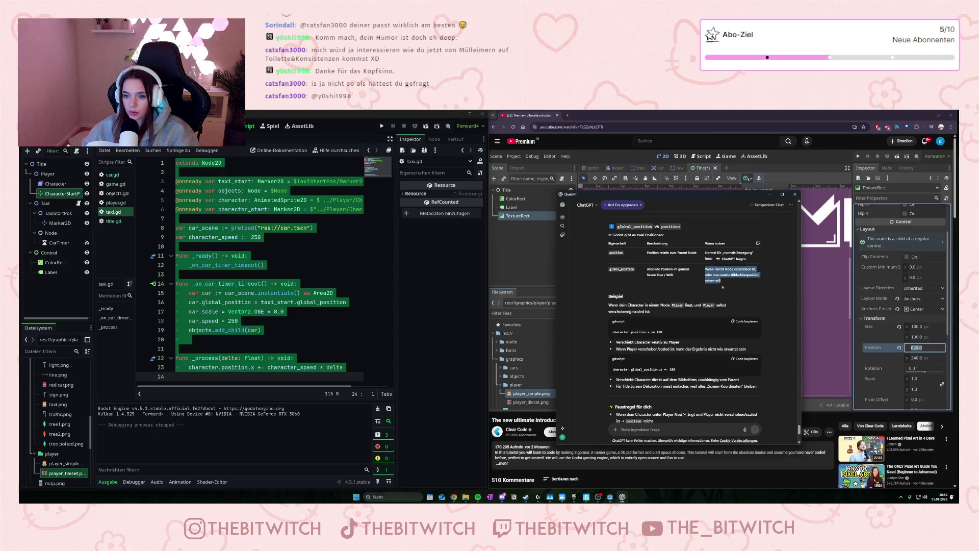
{"action": "left_click", "coordinate": [702, 286]}
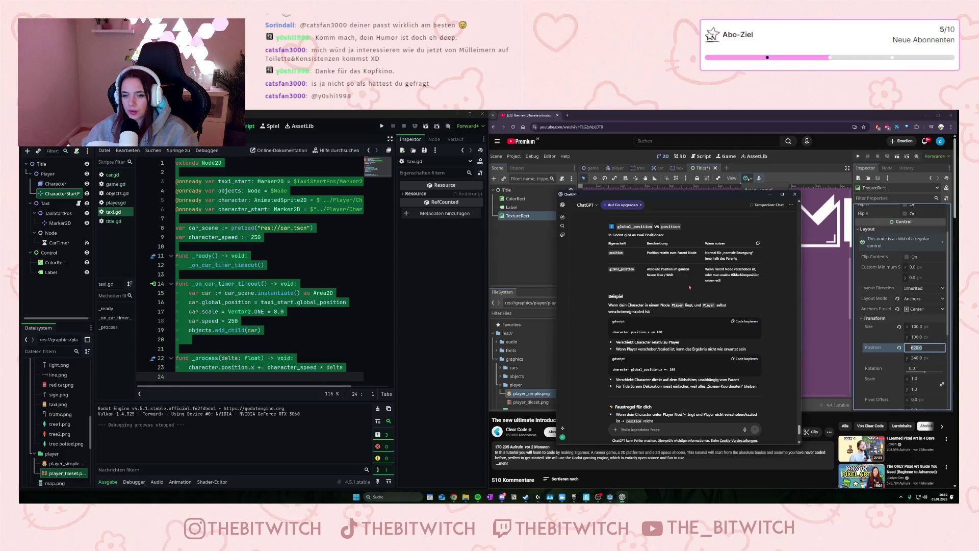
{"action": "scroll", "coordinate": [660, 288], "scroll_direction": "down", "scroll_amount": 1}
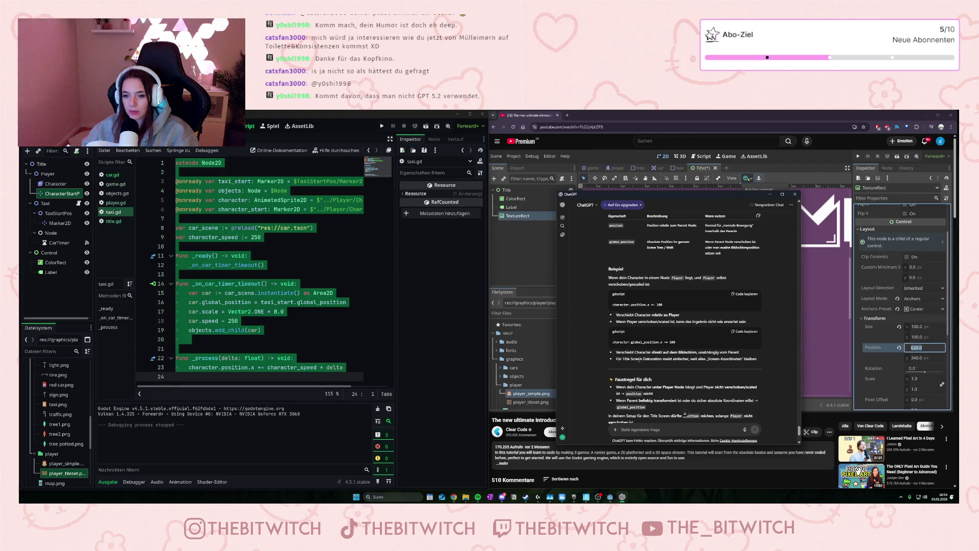
{"action": "scroll", "coordinate": [665, 357], "scroll_direction": "down", "scroll_amount": 2}
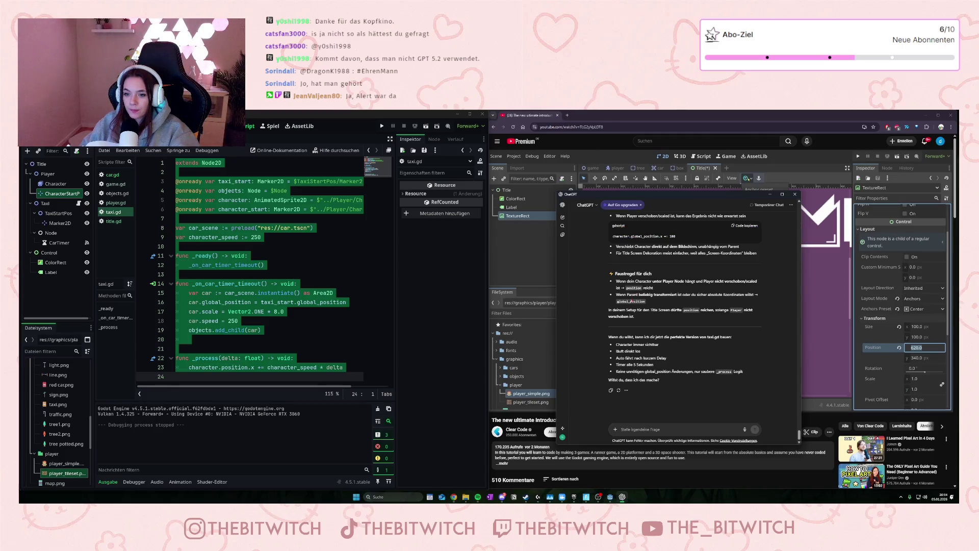
Mark the reply's notes about a character under Player, then run the TAXI RUN game with F5.
{"action": "left_click_drag", "start_coordinate": [618, 280], "coordinate": [682, 292]}
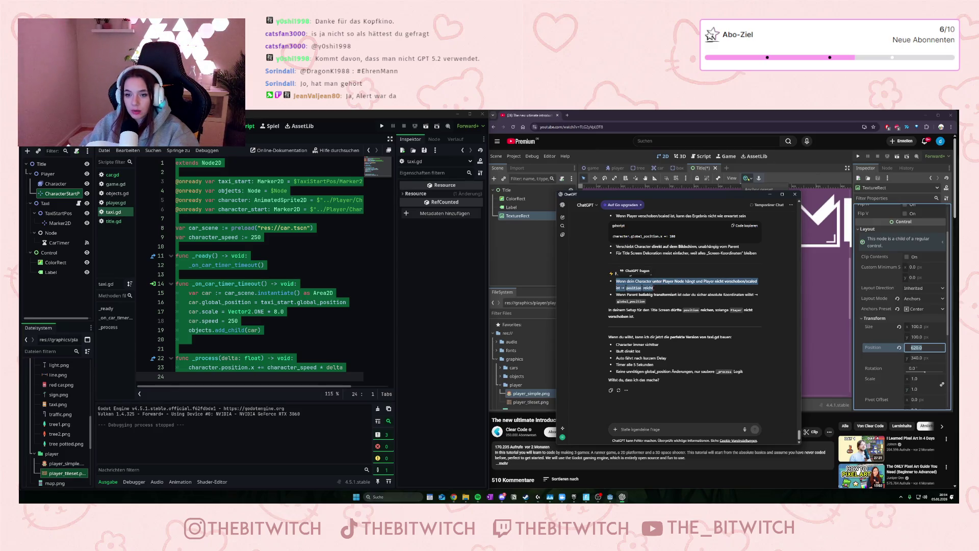
{"action": "mouse_move", "coordinate": [616, 294]}
{"action": "left_mouse_down"}
{"action": "mouse_move", "coordinate": [680, 309]}
{"action": "mouse_move", "coordinate": [658, 305]}
{"action": "left_mouse_up"}
{"action": "left_click", "coordinate": [648, 306]}
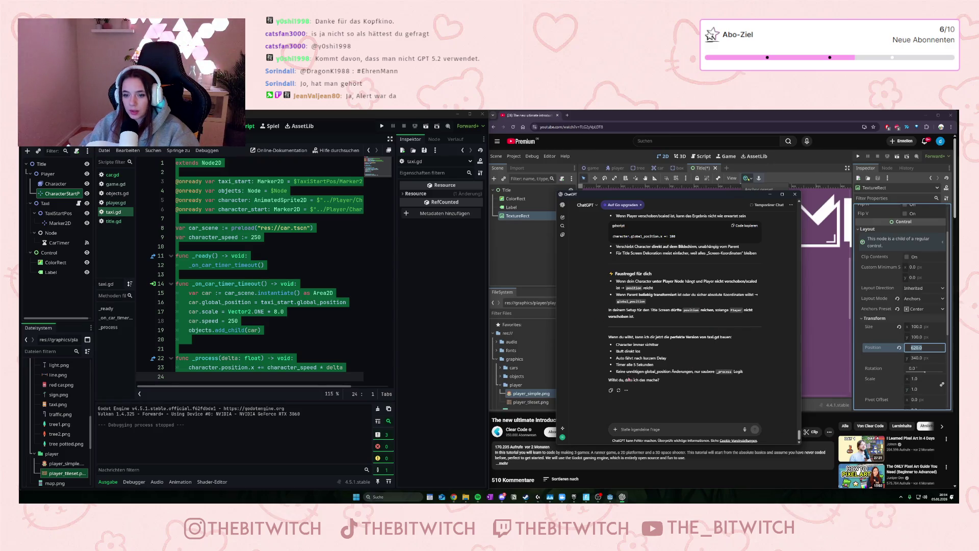
{"action": "scroll", "coordinate": [663, 373], "scroll_direction": "up", "scroll_amount": 3}
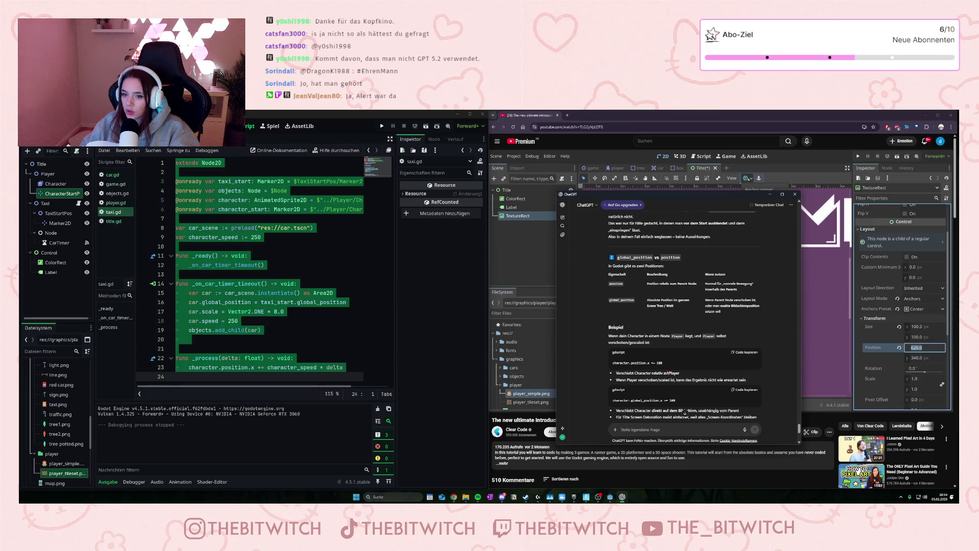
{"action": "left_click", "coordinate": [359, 294]}
{"action": "key", "text": "F5"}
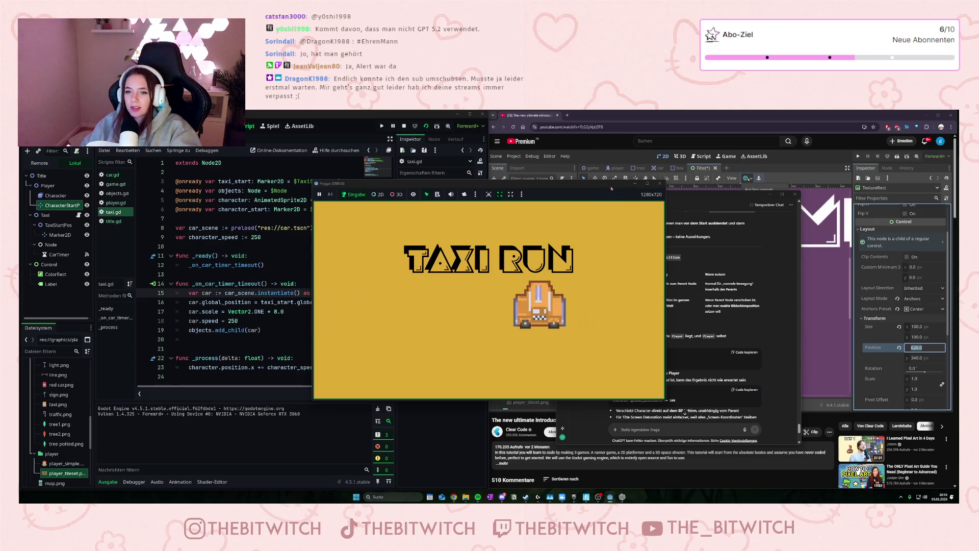
Drag the Frogger (DEBUG) game window further right and down, then click into it.
{"action": "mouse_move", "coordinate": [649, 184]}
{"action": "left_mouse_down"}
{"action": "mouse_move", "coordinate": [757, 212]}
{"action": "mouse_move", "coordinate": [747, 183]}
{"action": "left_mouse_up"}
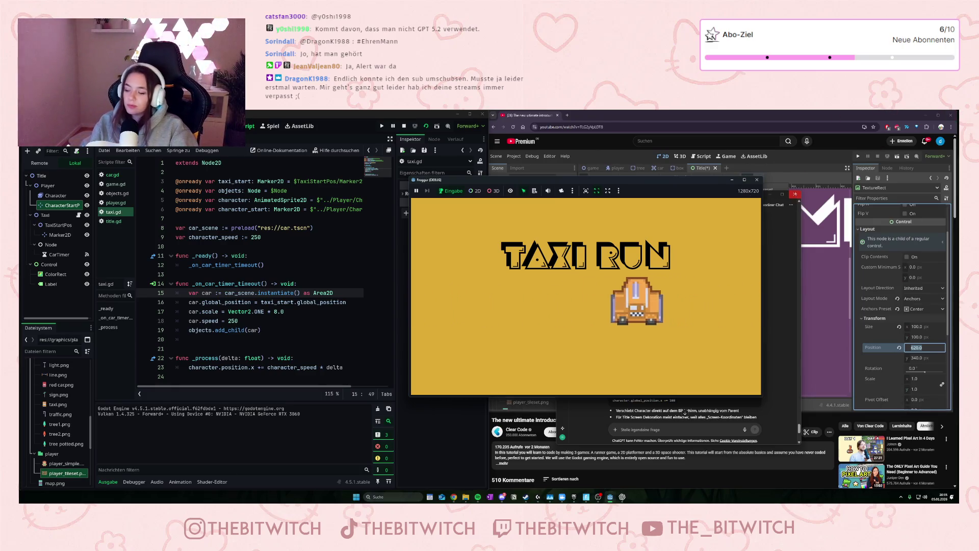
{"action": "left_click", "coordinate": [713, 229]}
Close the game, tell ChatGPT 'okay, aber character läuft trotzdem nicht', and scroll through its reply.
{"action": "left_click", "coordinate": [757, 180]}
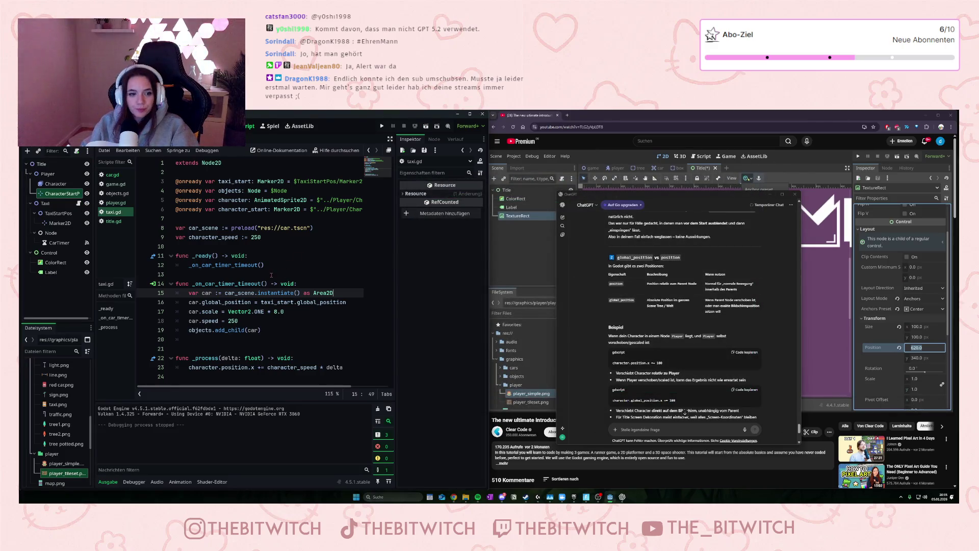
{"action": "scroll", "coordinate": [597, 351], "scroll_direction": "down", "scroll_amount": 5}
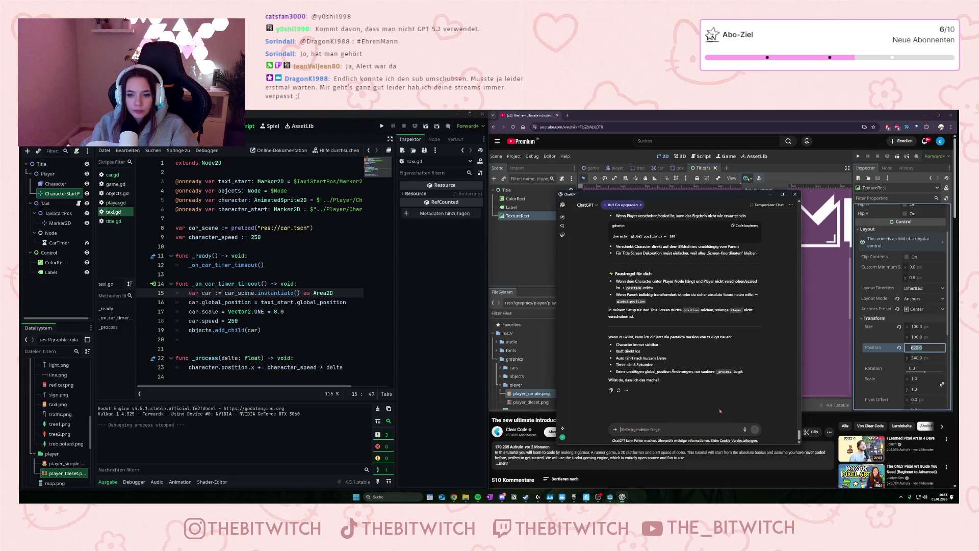
{"action": "type", "text": "oke"}
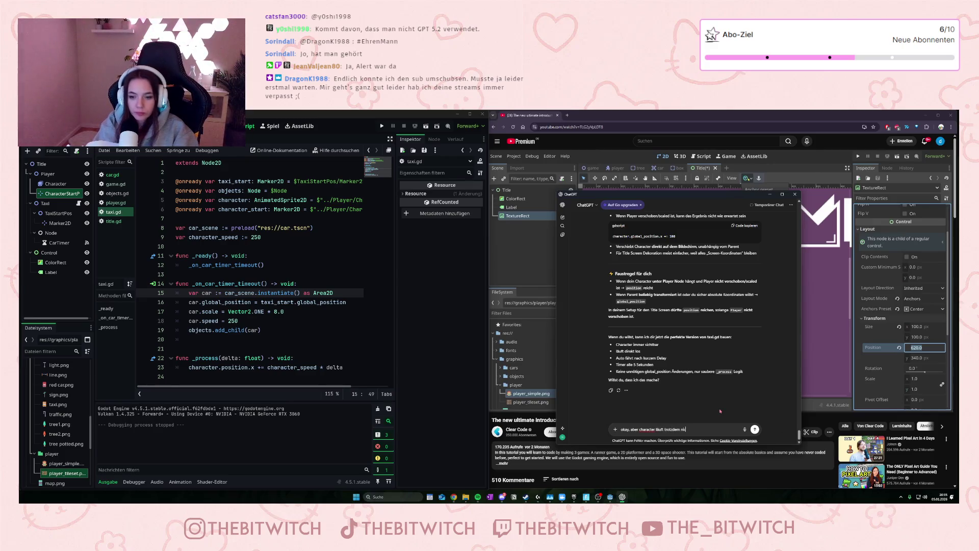
{"action": "key", "text": "Return"}
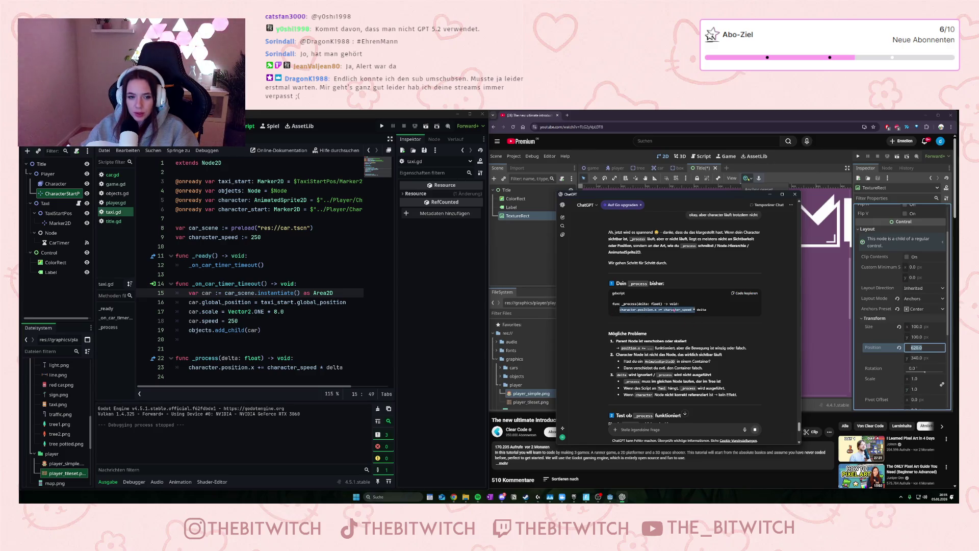
{"action": "scroll", "coordinate": [684, 326], "scroll_direction": "down", "scroll_amount": 1}
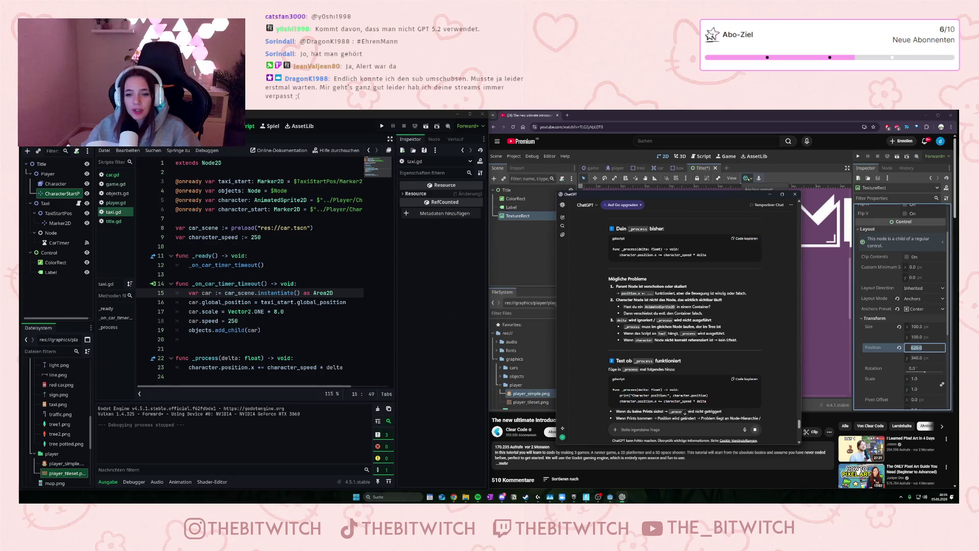
{"action": "key", "text": "ctrl+F1"}
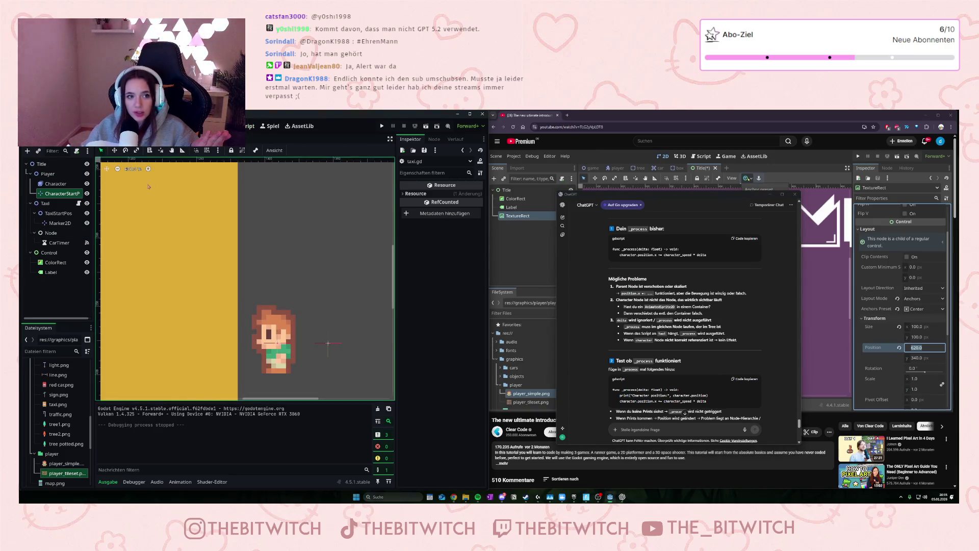
{"action": "scroll", "coordinate": [148, 186], "scroll_direction": "down", "scroll_amount": 10}
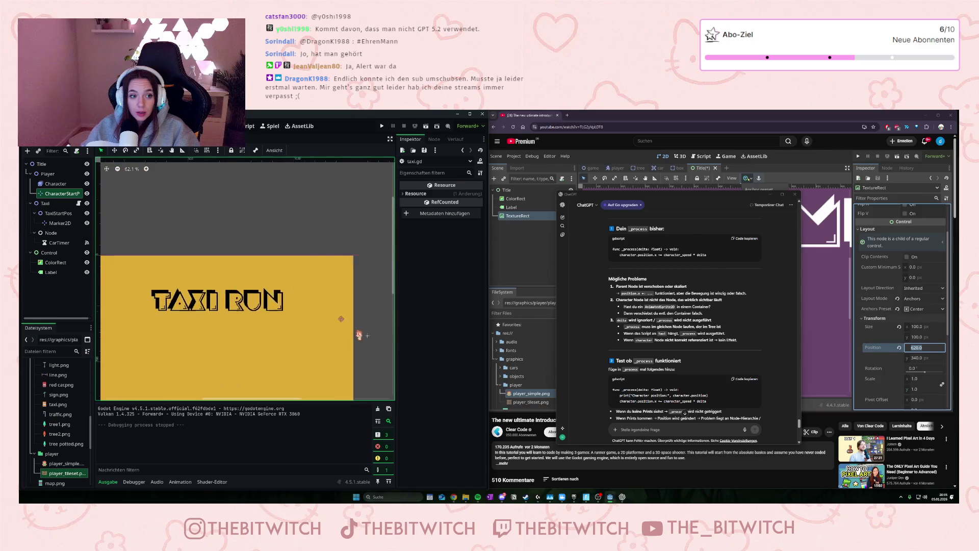
{"action": "scroll", "coordinate": [367, 336], "scroll_direction": "down", "scroll_amount": 1}
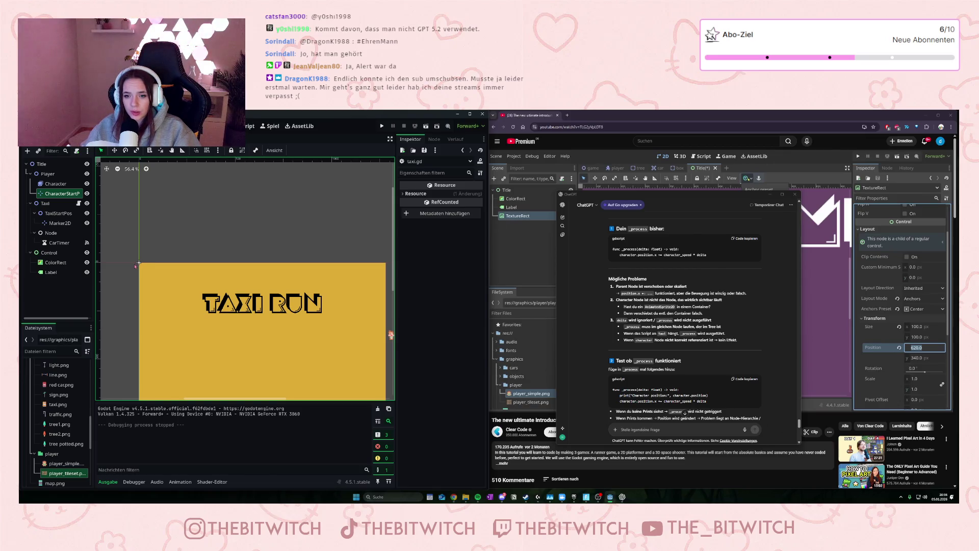
{"action": "left_click", "coordinate": [56, 184]}
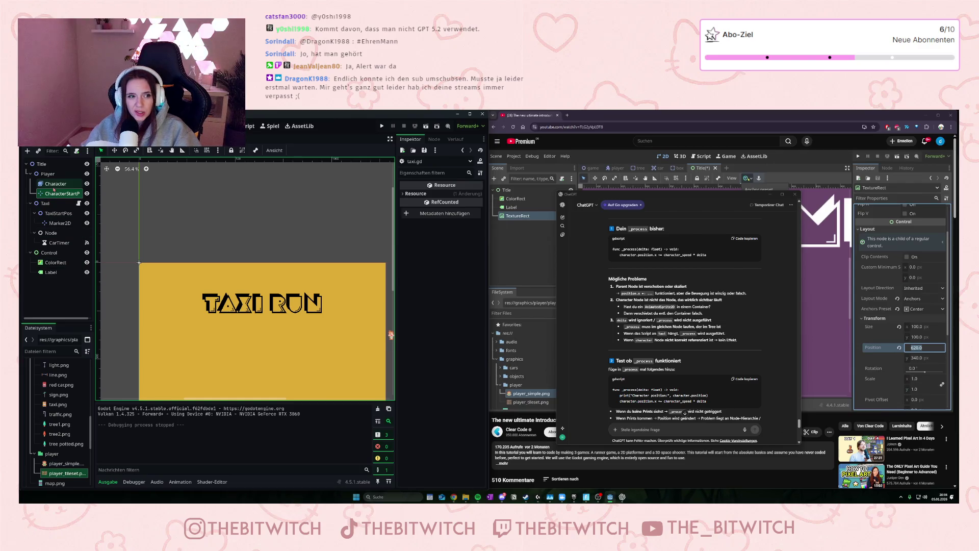
{"action": "key", "text": "f"}
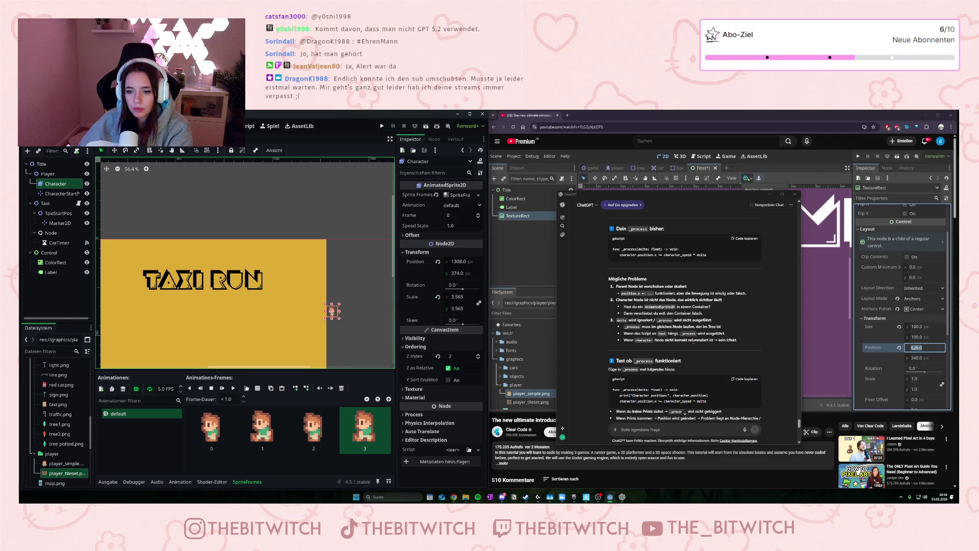
{"action": "scroll", "coordinate": [706, 339], "scroll_direction": "down", "scroll_amount": 2}
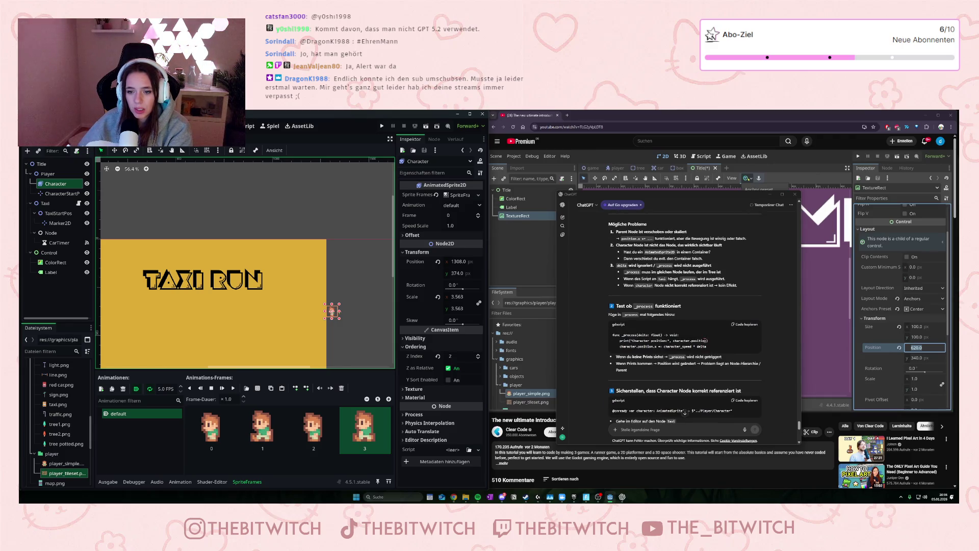
{"action": "left_click_drag", "start_coordinate": [712, 342], "coordinate": [619, 342]}
{"action": "key", "text": "ctrl+c"}
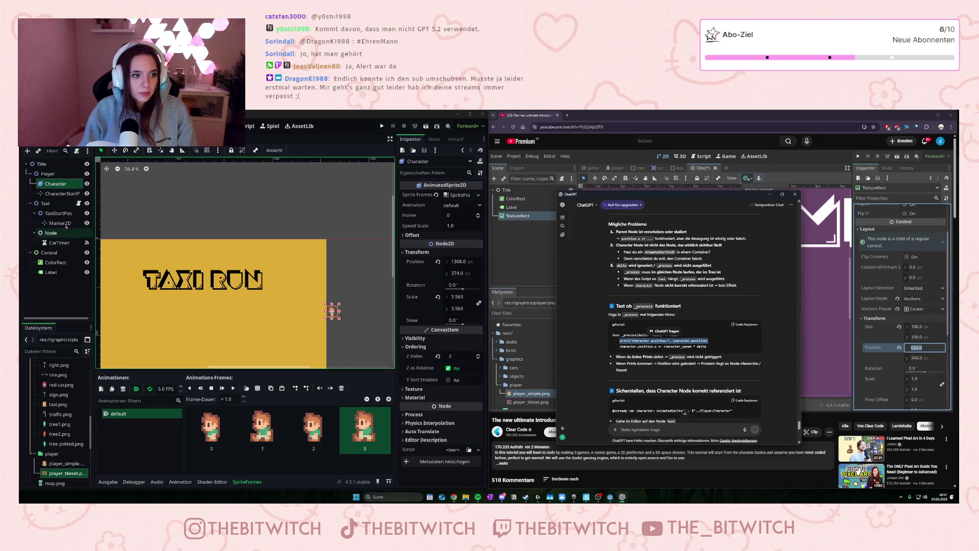
Add print("Character position:", character.position) inside _process in taxi.gd.
{"action": "left_click", "coordinate": [78, 203]}
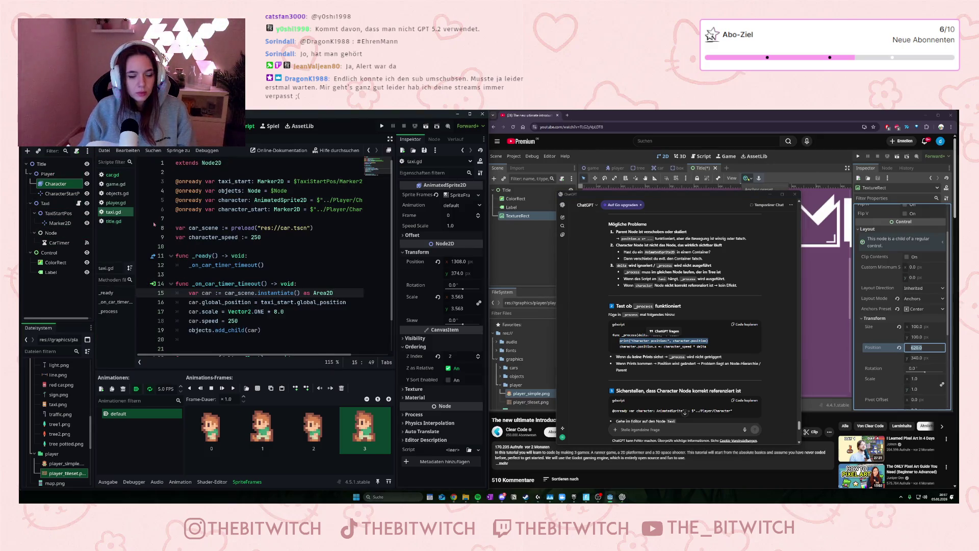
{"action": "scroll", "coordinate": [331, 288], "scroll_direction": "down", "scroll_amount": 2}
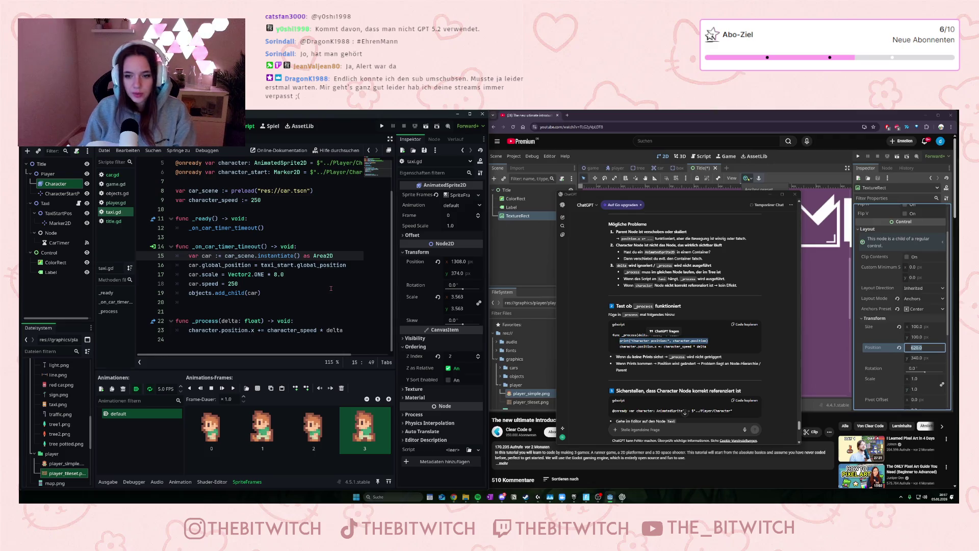
{"action": "left_click", "coordinate": [325, 320]}
{"action": "key", "text": "Return"}
{"action": "key", "text": "ctrl+v"}
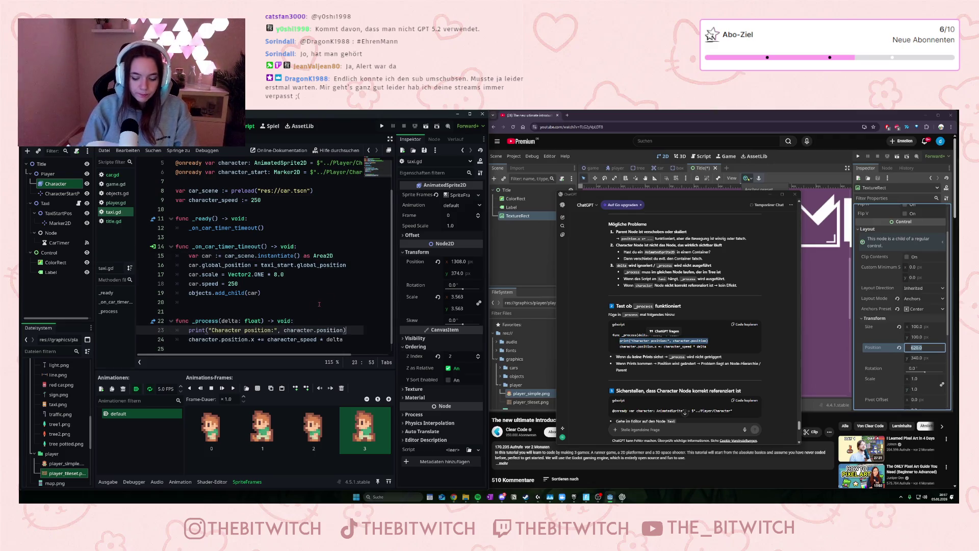
Run the game to log the character positions, then stop it.
{"action": "left_click", "coordinate": [426, 126]}
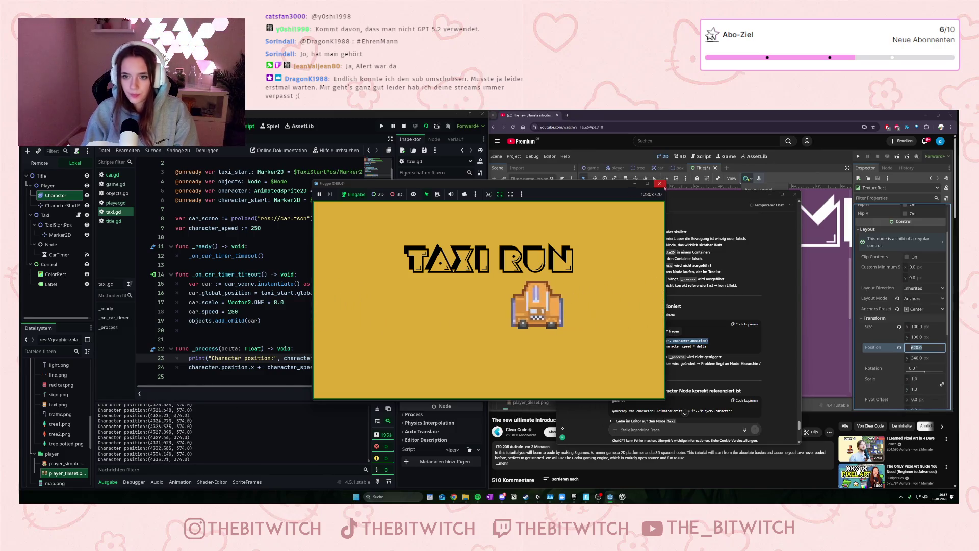
{"action": "left_click", "coordinate": [404, 126]}
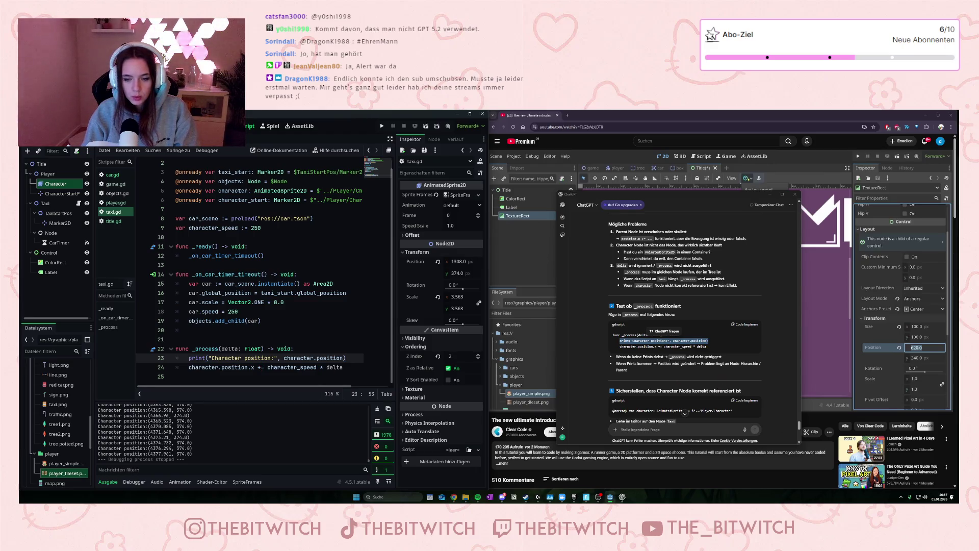
{"action": "scroll", "coordinate": [672, 362], "scroll_direction": "down", "scroll_amount": 5}
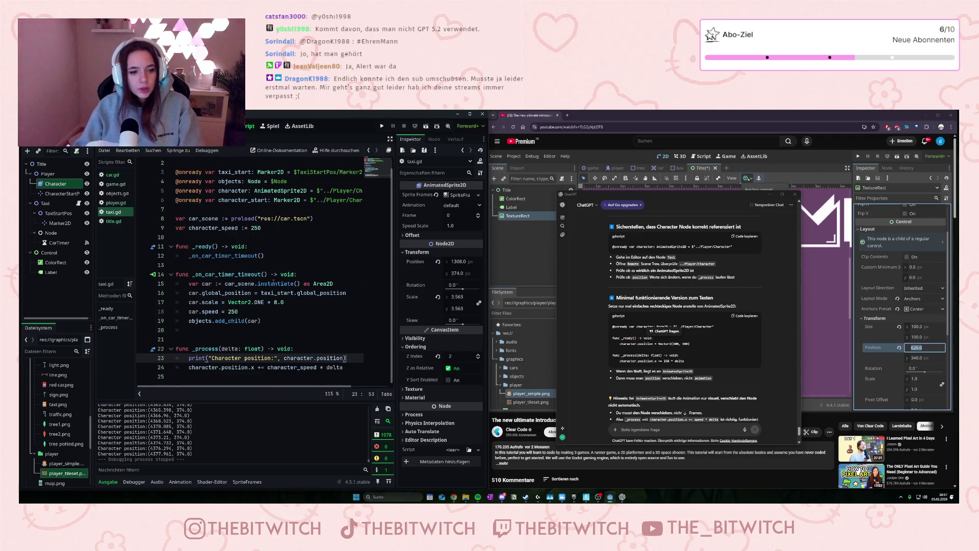
Change the movement line to position.x -= speed, save, and test-run the game.
{"action": "left_click", "coordinate": [259, 367]}
{"action": "left_click", "coordinate": [261, 367]}
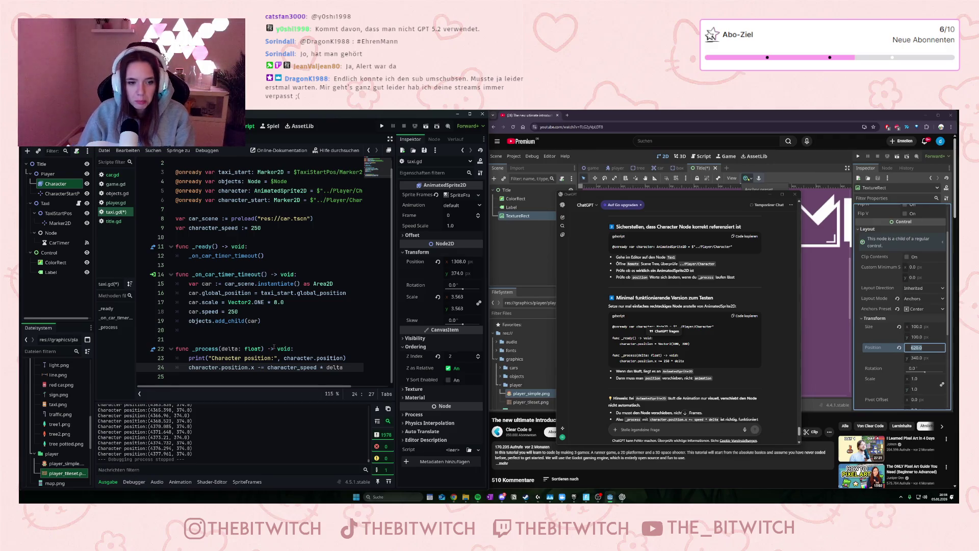
{"action": "key", "text": "ctrl+s"}
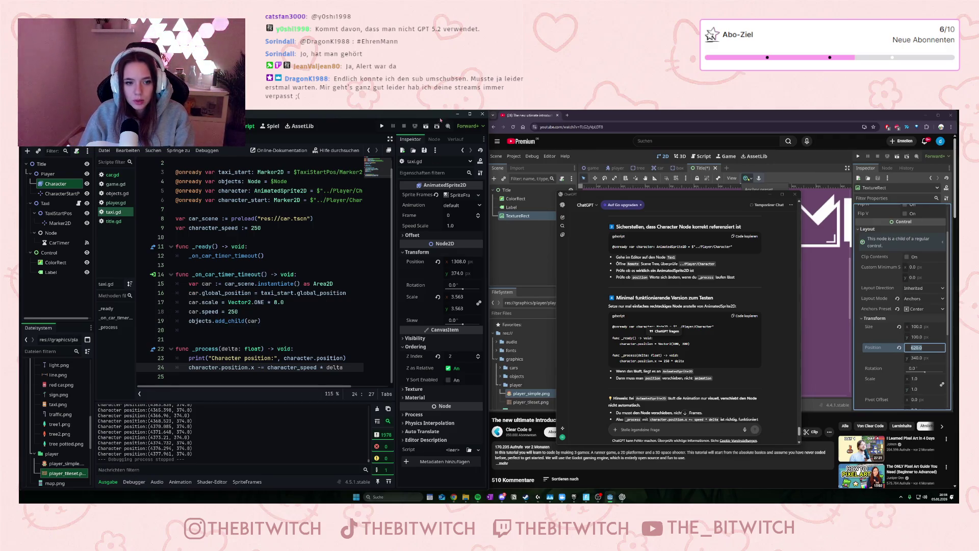
{"action": "left_click", "coordinate": [426, 126]}
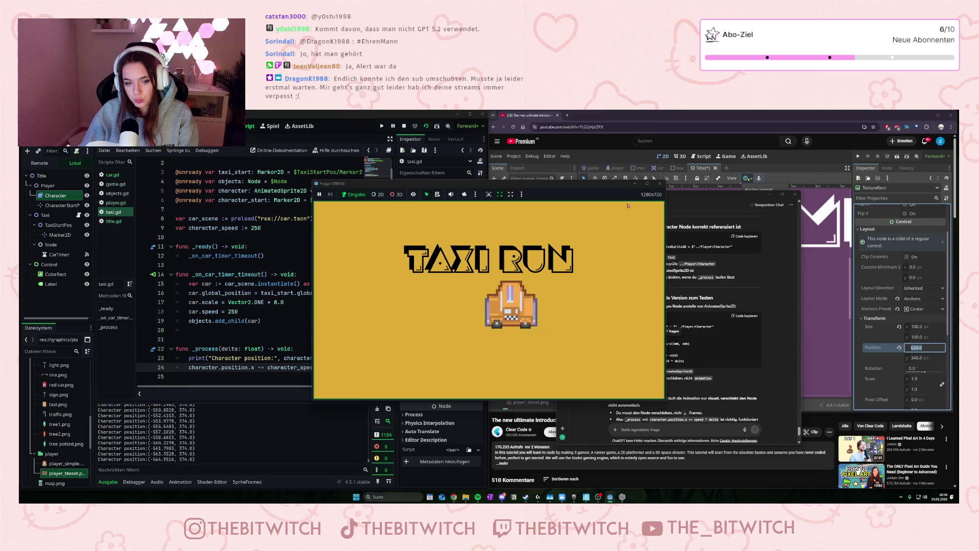
{"action": "left_click", "coordinate": [660, 183]}
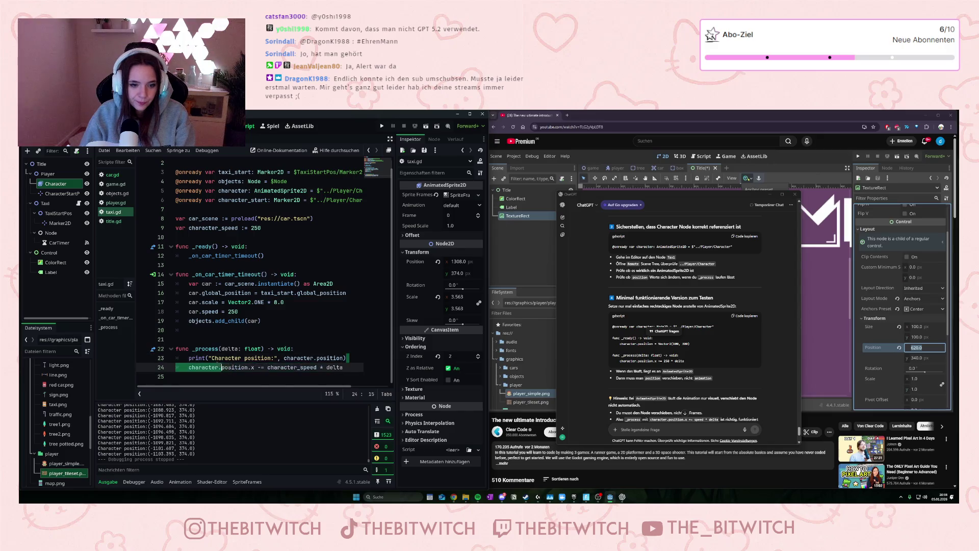
Delete the debug print line from _process.
{"action": "left_click_drag", "start_coordinate": [347, 358], "coordinate": [184, 363]}
{"action": "key", "text": "BackSpace"}
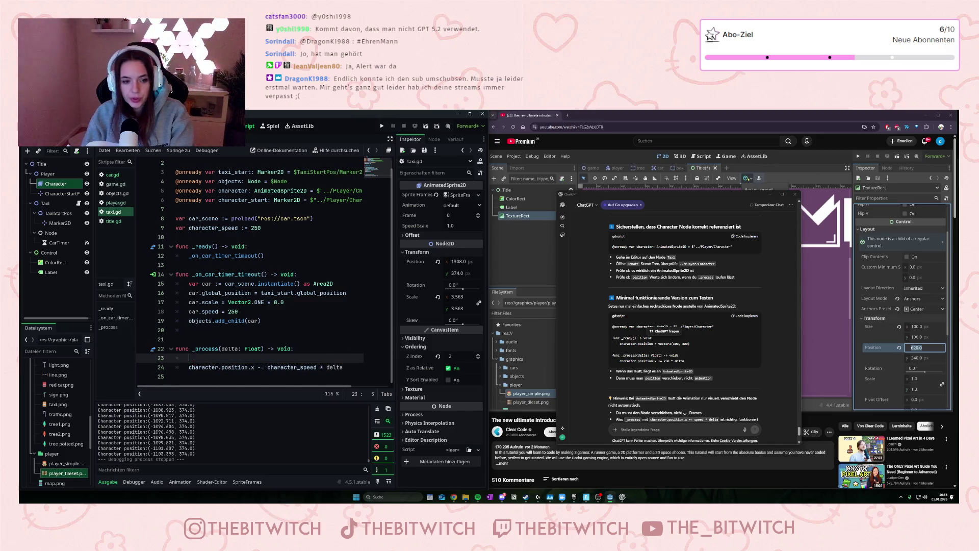
{"action": "key", "text": "BackSpace"}
{"action": "key", "text": "BackSpace"}
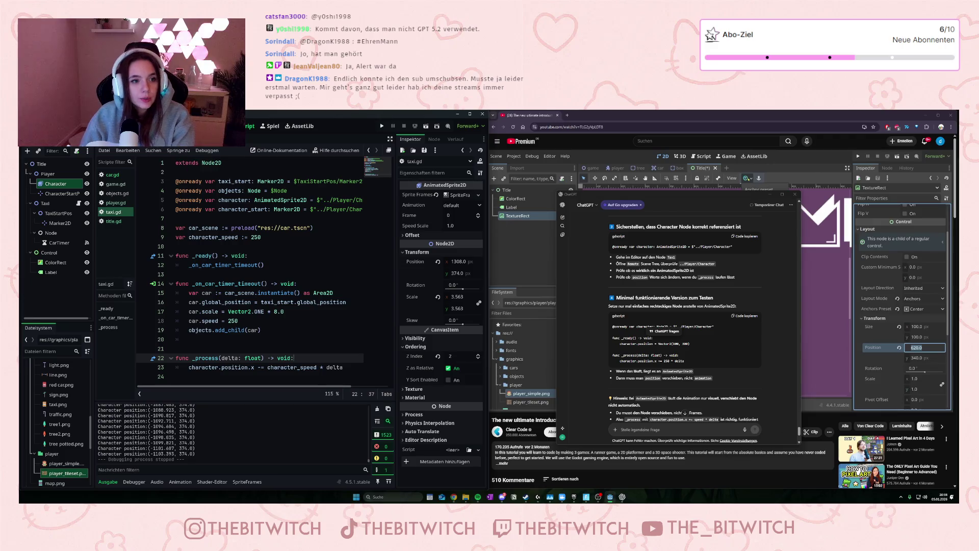
Scale the Character sprite up to about 7.97 in the Taxi Run scene.
{"action": "left_click", "coordinate": [206, 126]}
{"action": "scroll", "coordinate": [338, 314], "scroll_direction": "up", "scroll_amount": 4}
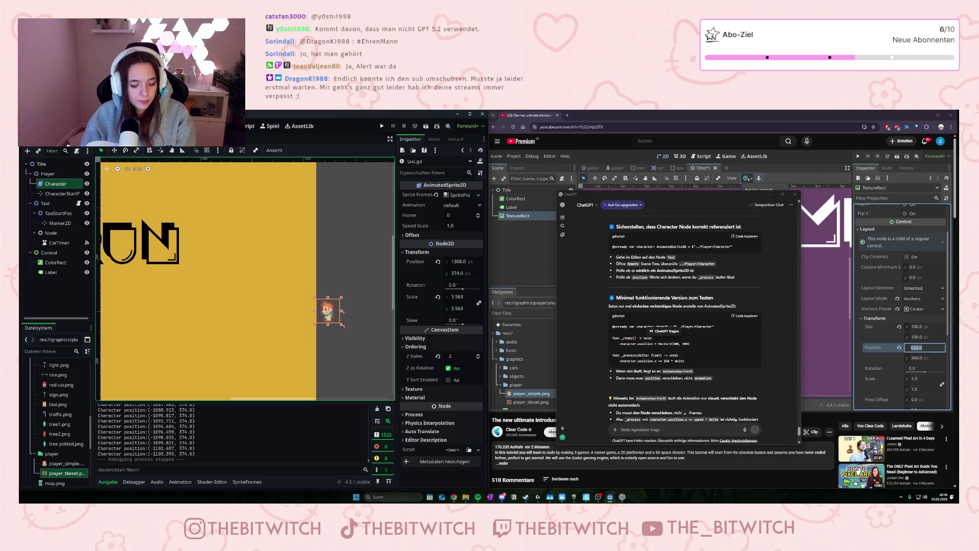
{"action": "mouse_move", "coordinate": [341, 325]}
{"action": "left_mouse_down"}
{"action": "mouse_move", "coordinate": [370, 353]}
{"action": "mouse_move", "coordinate": [342, 311]}
{"action": "left_mouse_up"}
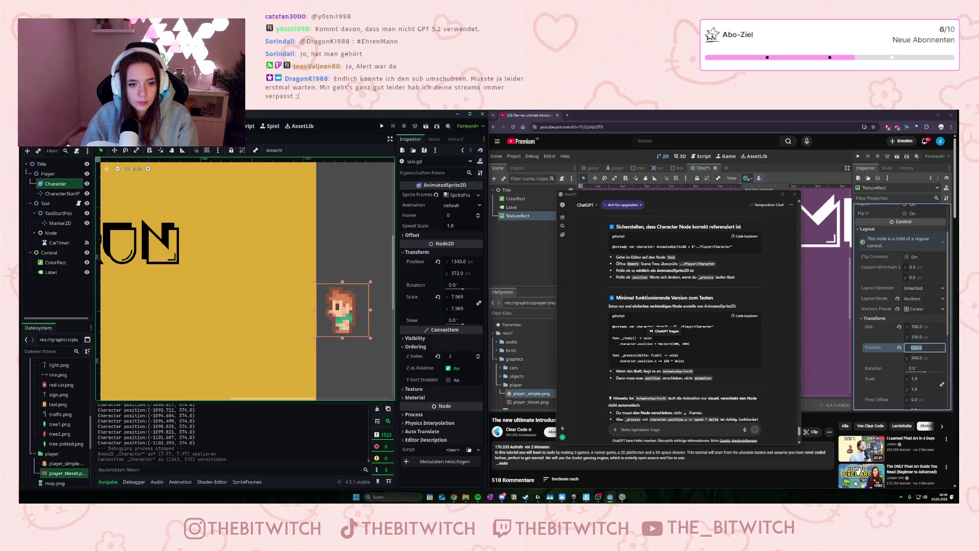
Move the taxi start Marker2D to 1524, 382 and run the game with F5.
{"action": "left_click", "coordinate": [328, 312]}
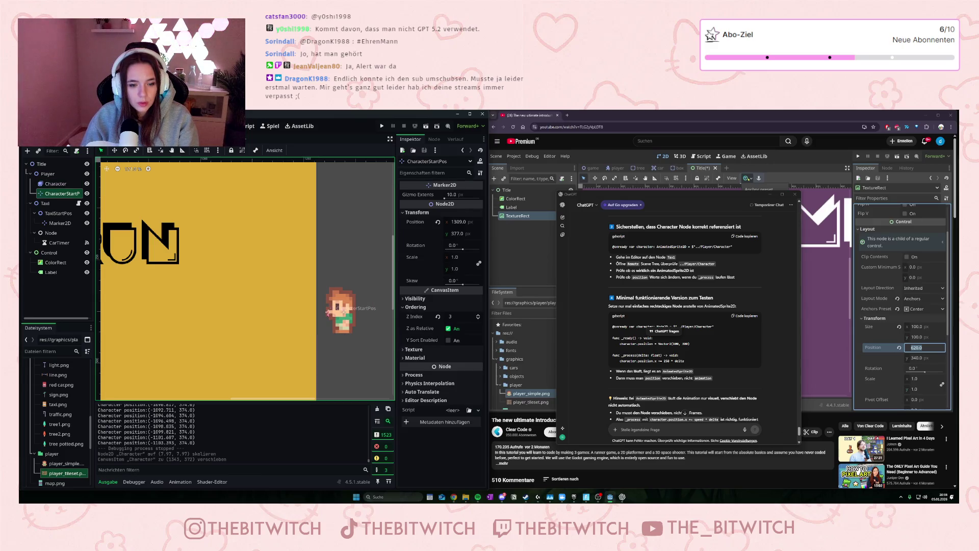
{"action": "left_click_drag", "start_coordinate": [357, 309], "coordinate": [397, 309]}
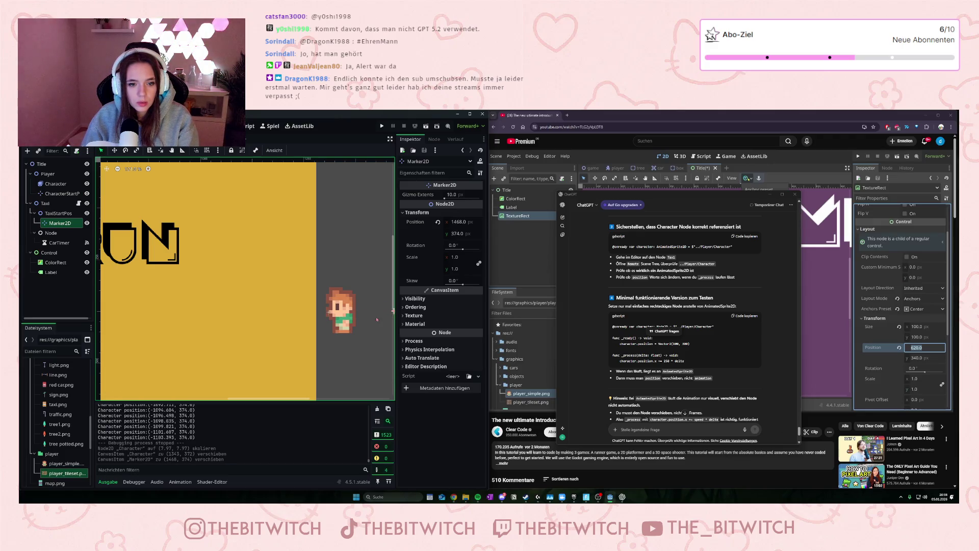
{"action": "scroll", "coordinate": [366, 322], "scroll_direction": "down", "scroll_amount": 6}
{"action": "scroll", "coordinate": [371, 321], "scroll_direction": "up", "scroll_amount": 3}
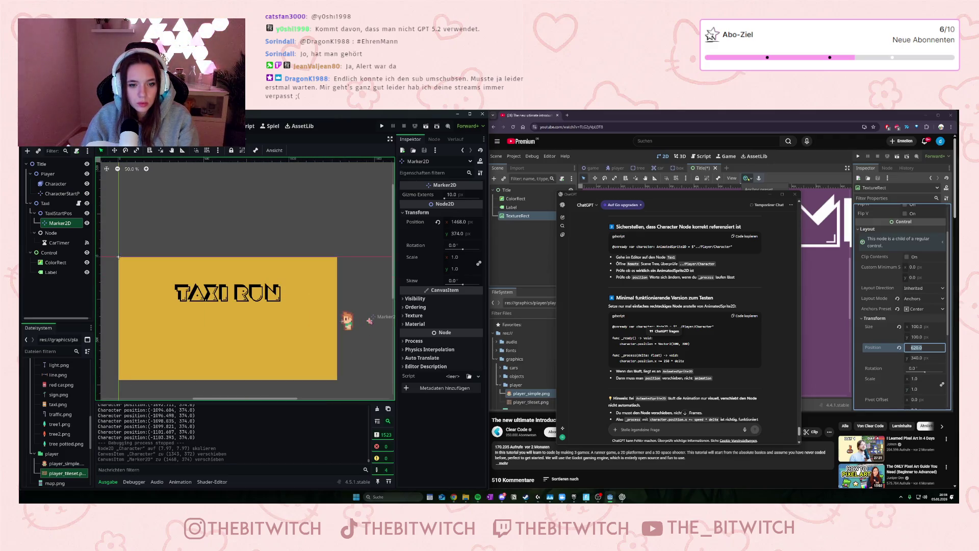
{"action": "left_click_drag", "start_coordinate": [371, 322], "coordinate": [379, 321]}
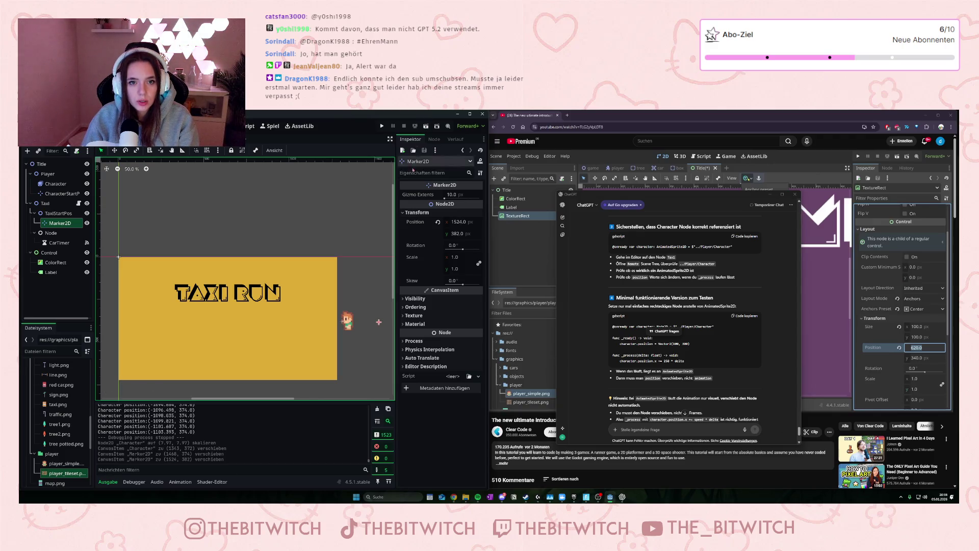
{"action": "key", "text": "F5"}
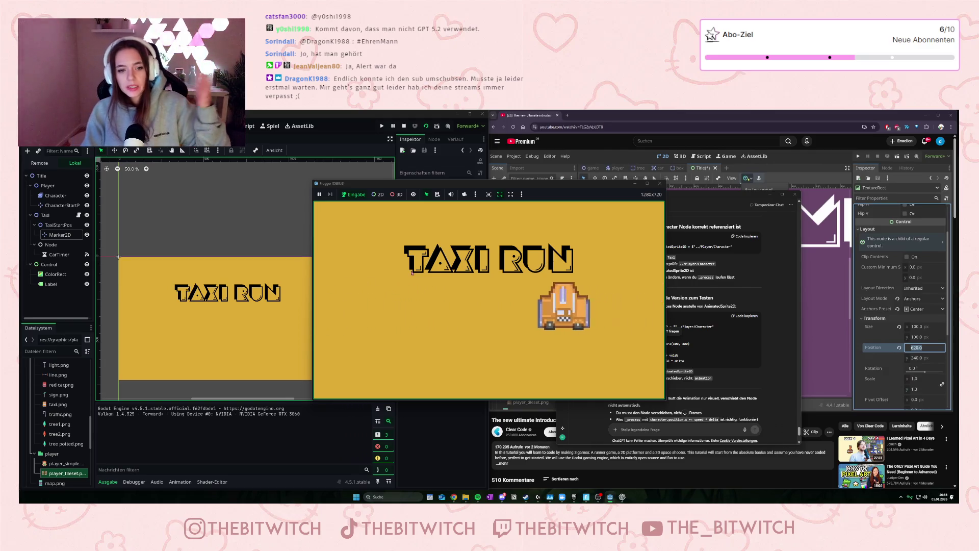
Close the game and ask ChatGPT how to delete the character off-screen and respawn it after the timer.
{"action": "left_click", "coordinate": [660, 183]}
{"action": "type", "text": "Wie sorge ich dafür, dass er"}
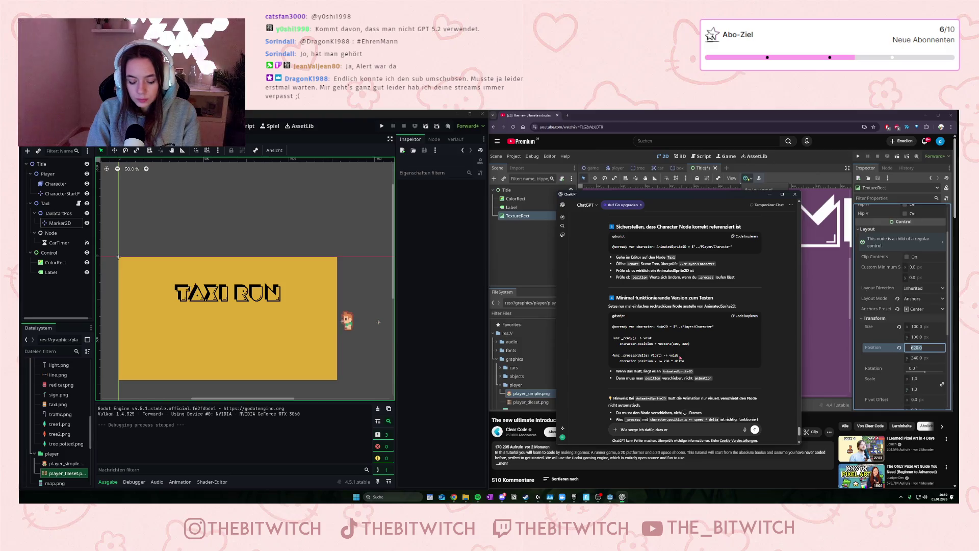
{"action": "type", "text": " genau wie"}
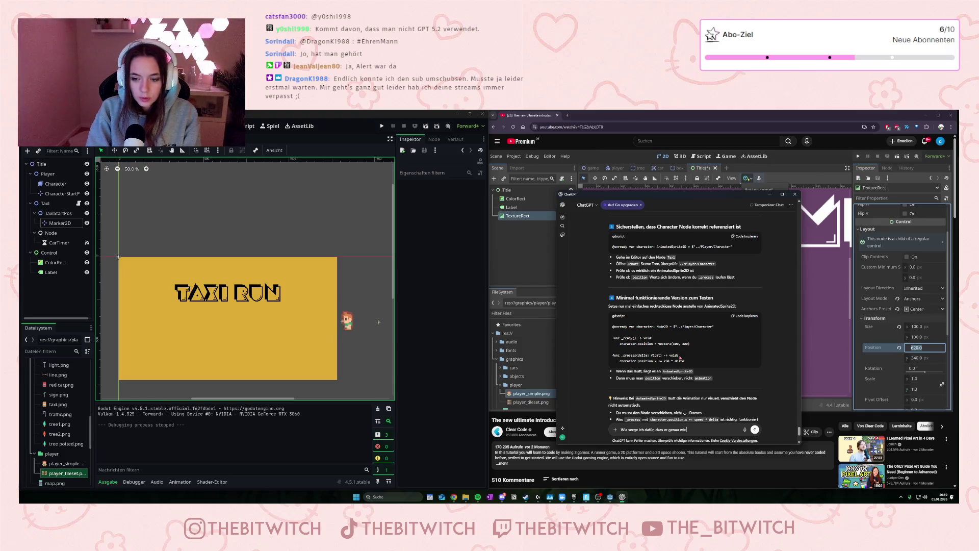
{"action": "type", "text": " auf"}
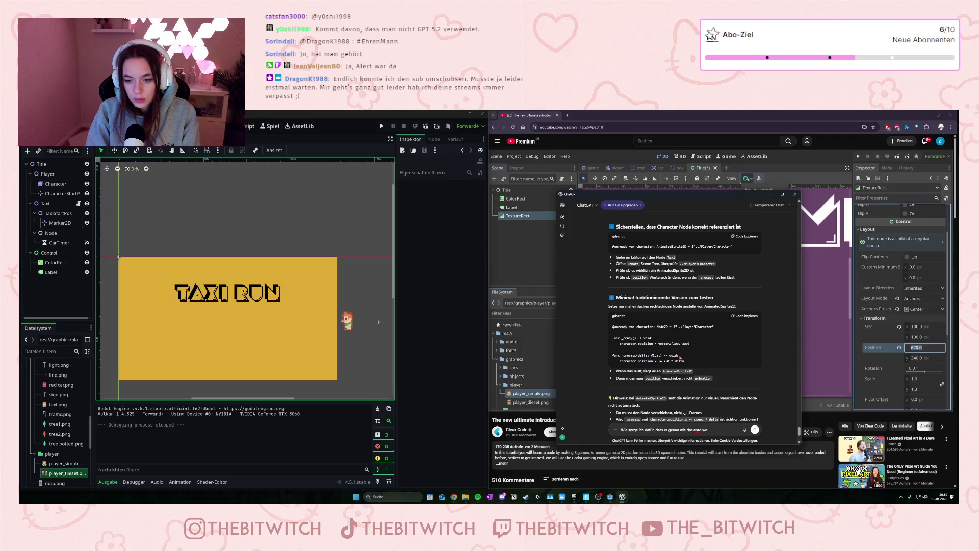
{"action": "type", "text": "ach"}
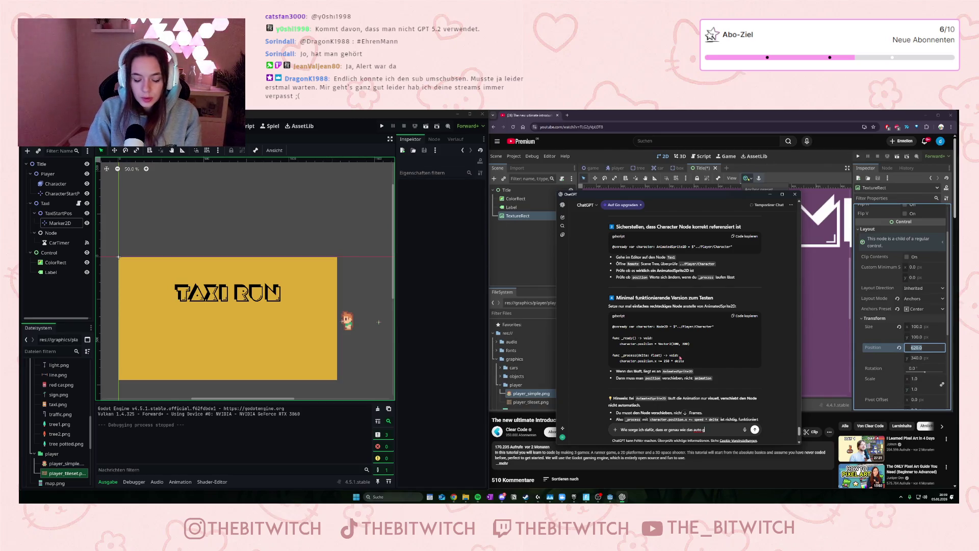
{"action": "type", "text": "elöscht wird,"}
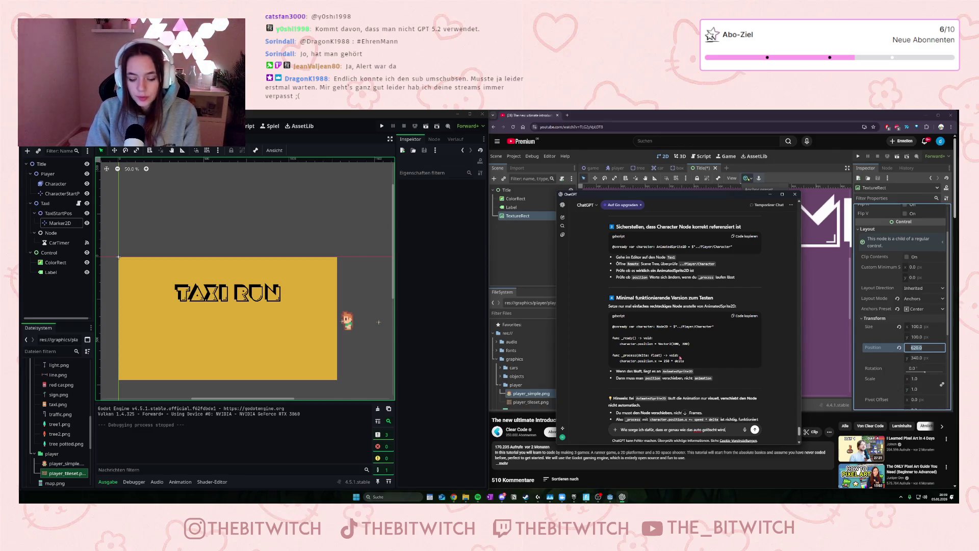
{"action": "type", "text": " r"}
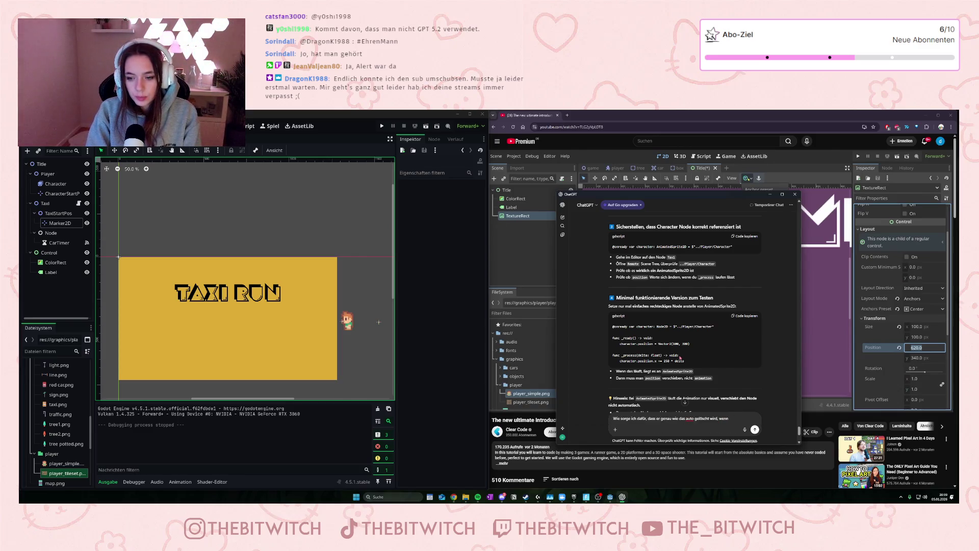
{"action": "type", "text": "cht mehr sichtbar ist und ein neuer"}
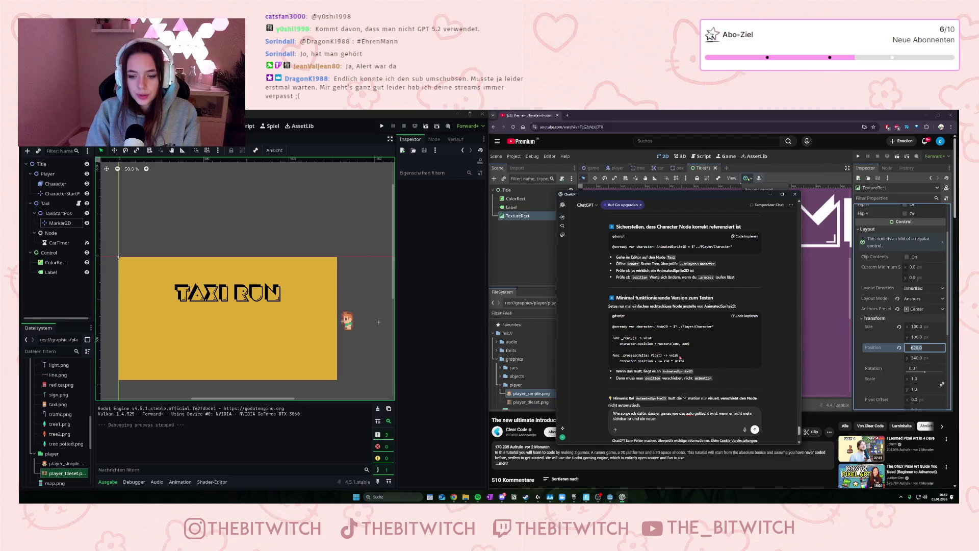
{"action": "type", "text": " nach ablauf der"}
{"action": "type", "text": "imers spawnt?"}
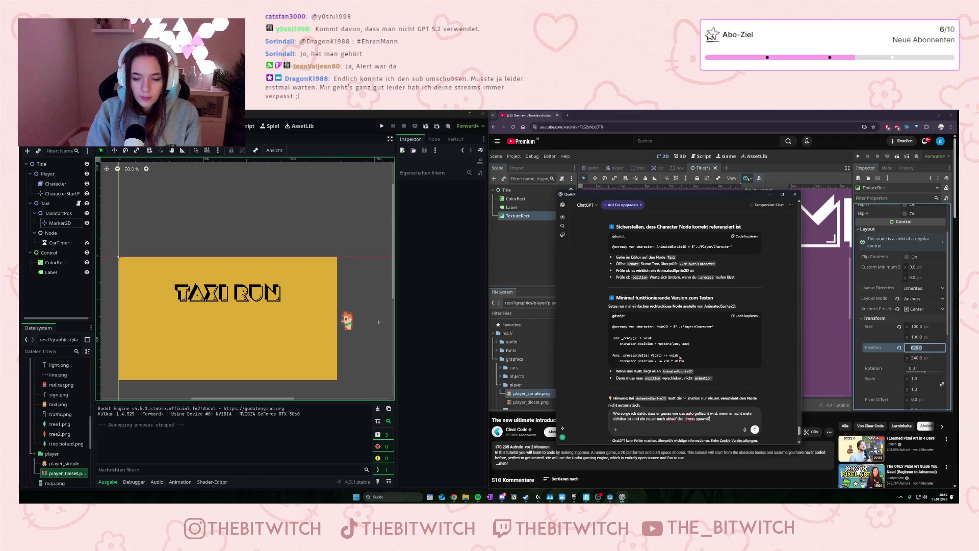
{"action": "key", "text": "Return"}
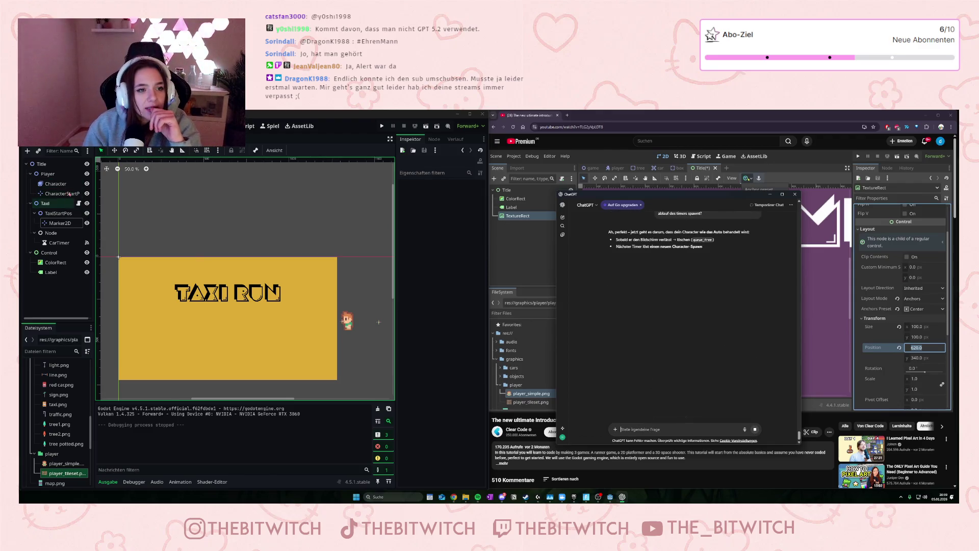
Open taxi.gd and highlight its car-spawning lines for review.
{"action": "left_click", "coordinate": [79, 203]}
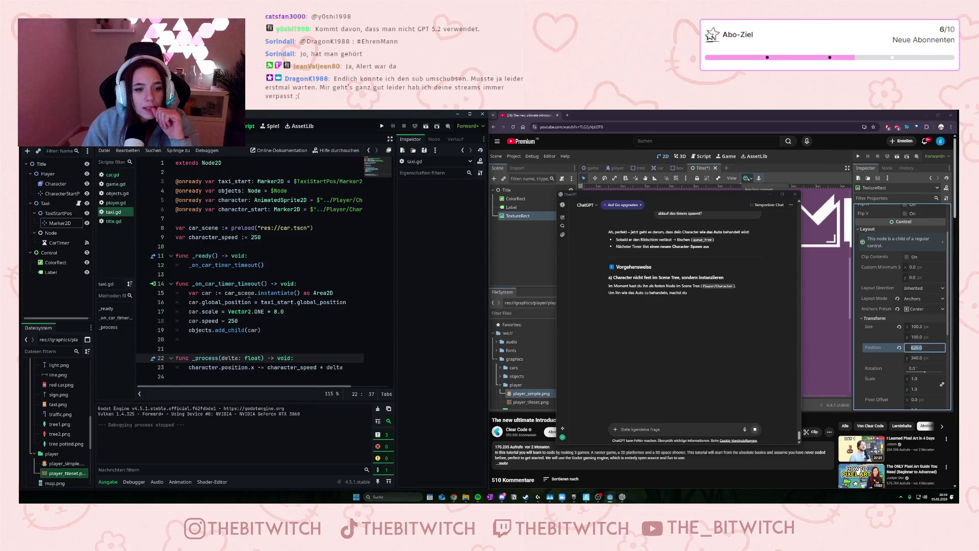
{"action": "mouse_move", "coordinate": [190, 292]}
{"action": "left_mouse_down"}
{"action": "mouse_move", "coordinate": [311, 301]}
{"action": "mouse_move", "coordinate": [337, 293]}
{"action": "left_mouse_up"}
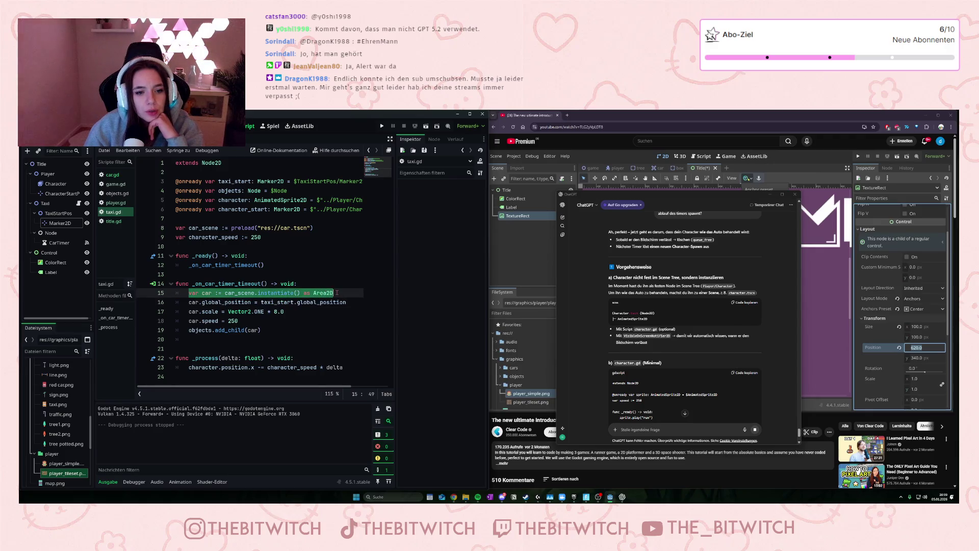
{"action": "left_click", "coordinate": [272, 321]}
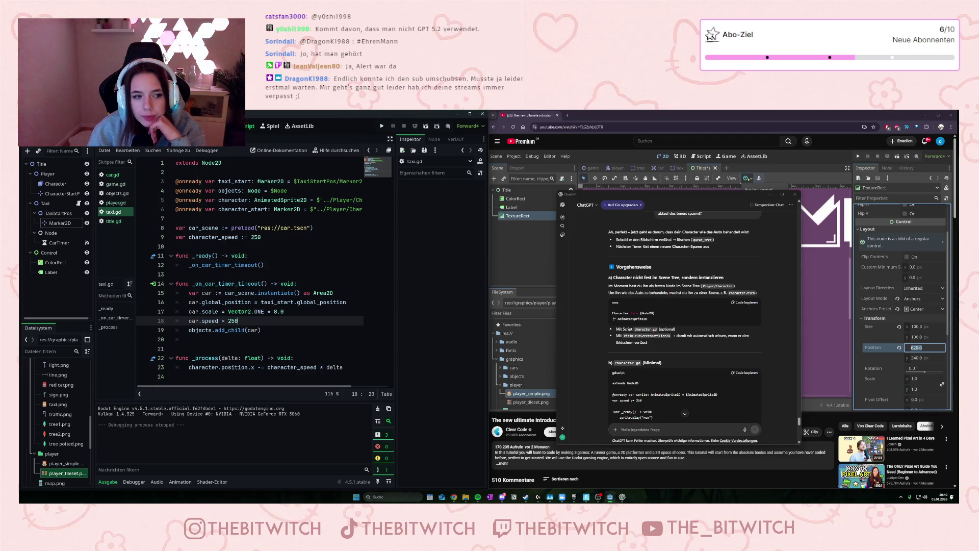
Highlight the VisibleOnScreenNotifier2D tip in ChatGPT's answer and switch to the car scene.
{"action": "scroll", "coordinate": [665, 351], "scroll_direction": "down", "scroll_amount": 3}
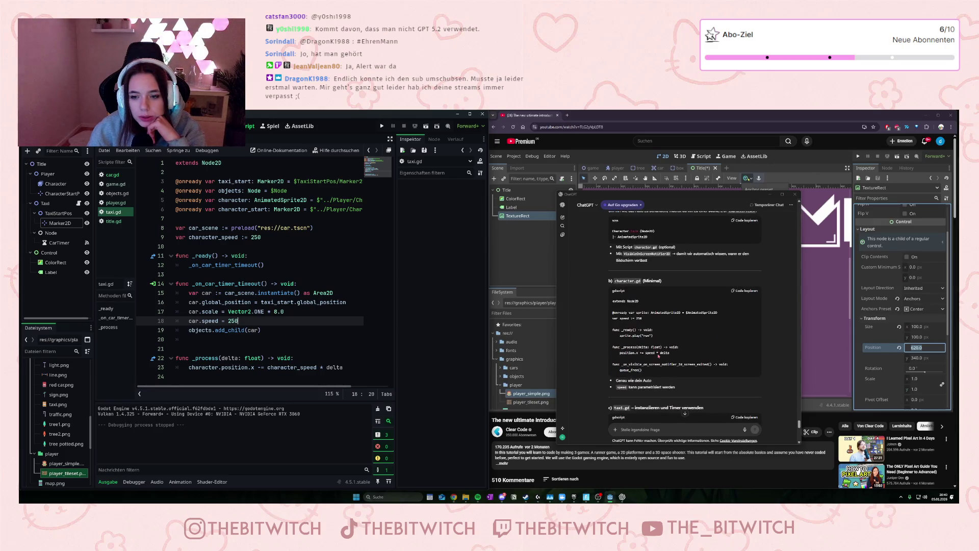
{"action": "left_click_drag", "start_coordinate": [623, 253], "coordinate": [677, 253]}
{"action": "left_click", "coordinate": [693, 339]}
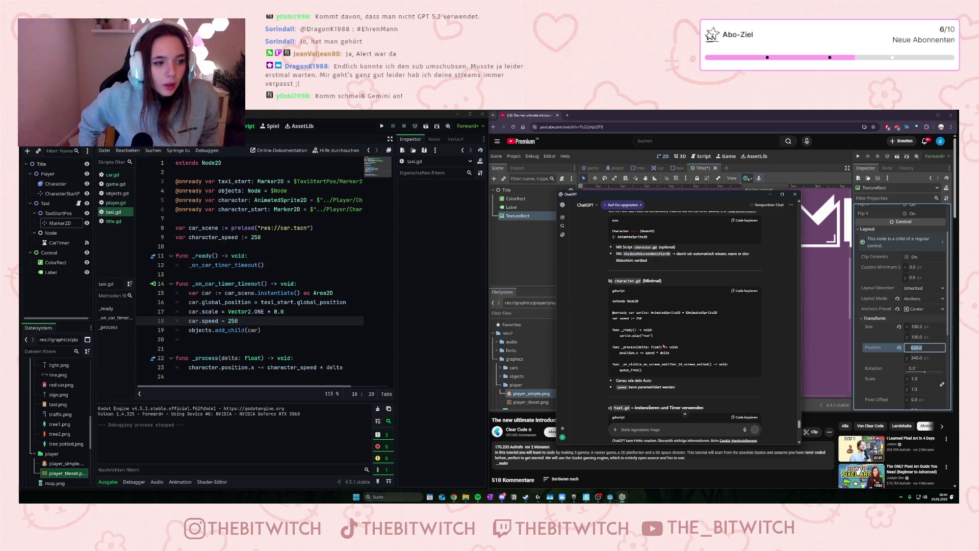
{"action": "left_click", "coordinate": [153, 139]}
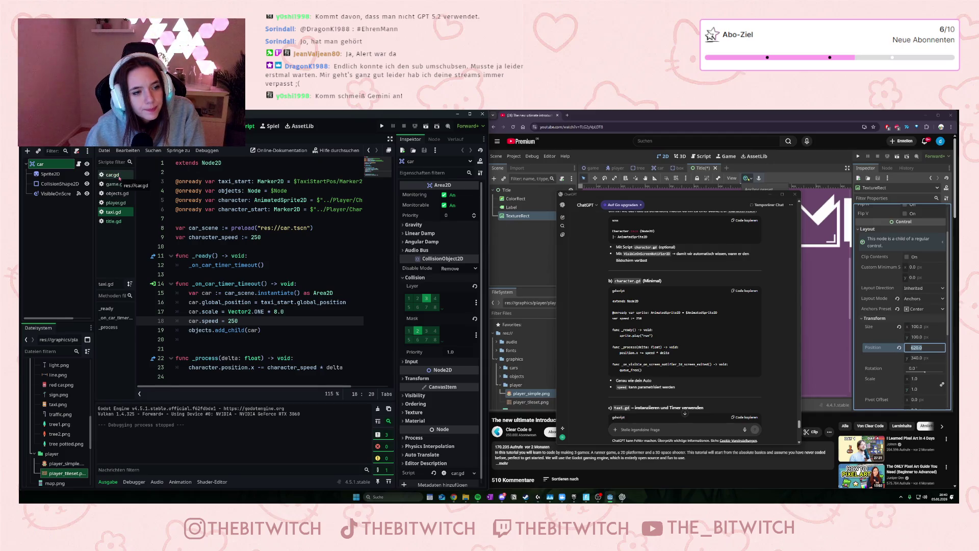
Inspect the car's VisibleOnScreenNotifier2D node and its signals.
{"action": "left_click", "coordinate": [59, 197]}
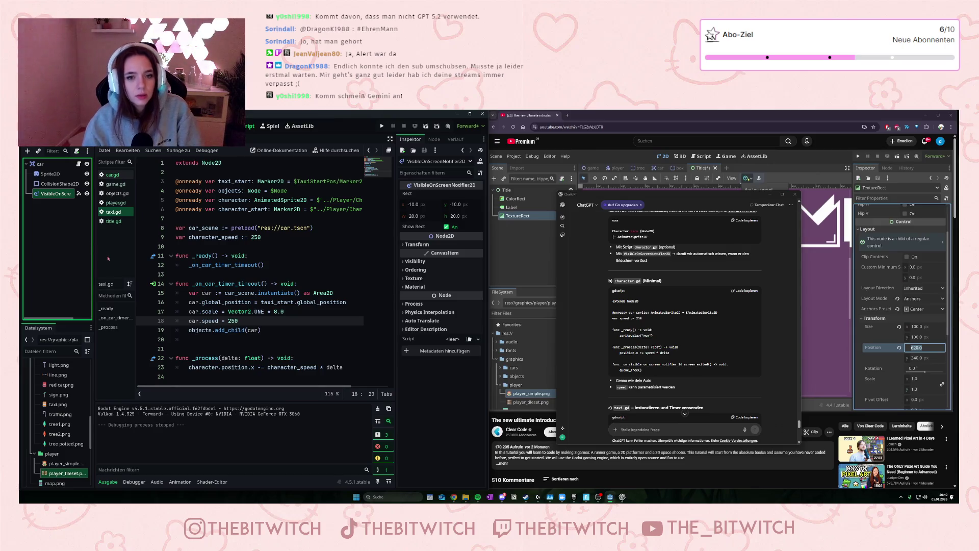
{"action": "left_click", "coordinate": [435, 139]}
{"action": "left_click", "coordinate": [410, 139]}
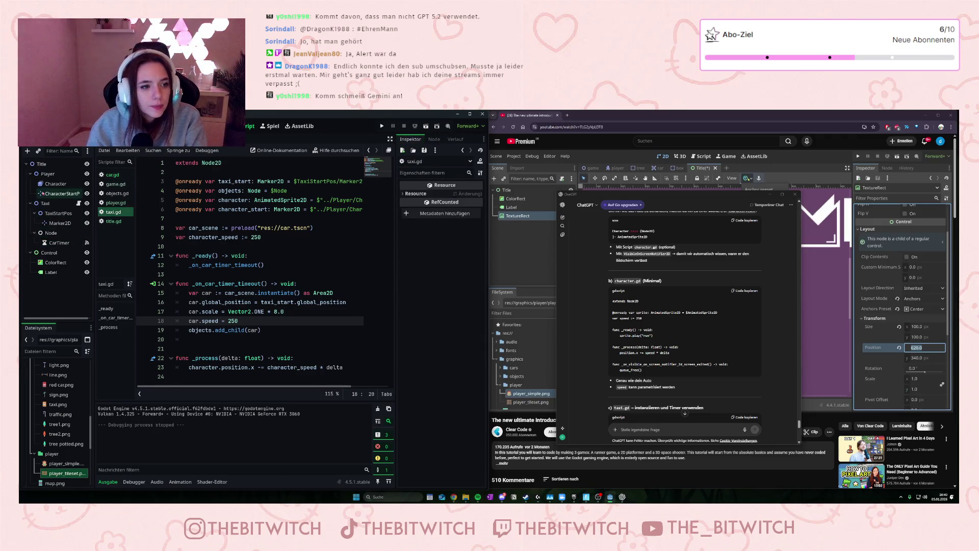
In the Title scene, add a VisibleOnScreenNotifier2D under Player and begin connecting its screen_exited signal.
{"action": "left_click", "coordinate": [58, 174]}
{"action": "right_click", "coordinate": [59, 176]}
{"action": "left_click", "coordinate": [76, 182]}
{"action": "type", "text": "marke"}
{"action": "key", "text": "BackSpace"}
{"action": "key", "text": "BackSpace"}
{"action": "key", "text": "BackSpace"}
{"action": "type", "text": "visi"}
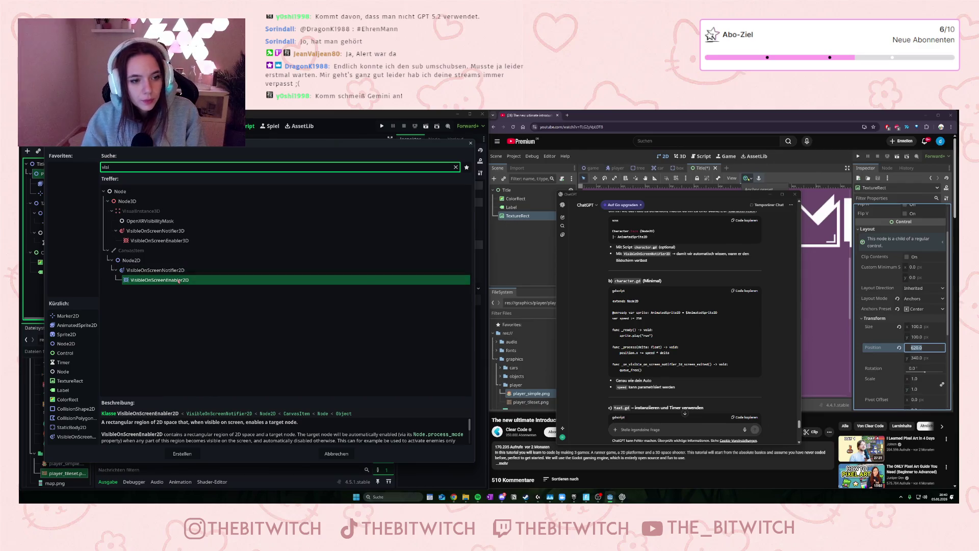
{"action": "double_click", "coordinate": [179, 270]}
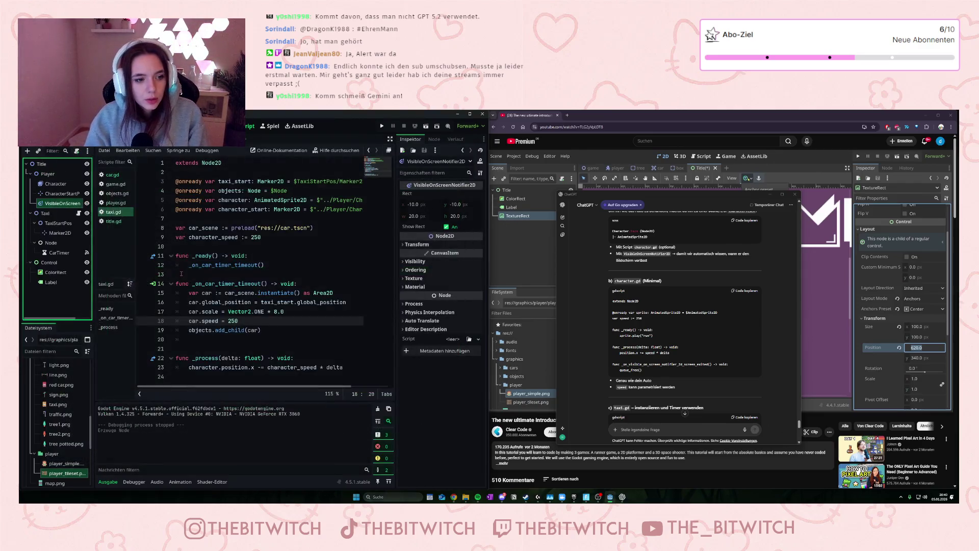
{"action": "left_click", "coordinate": [433, 140]}
{"action": "double_click", "coordinate": [443, 195]}
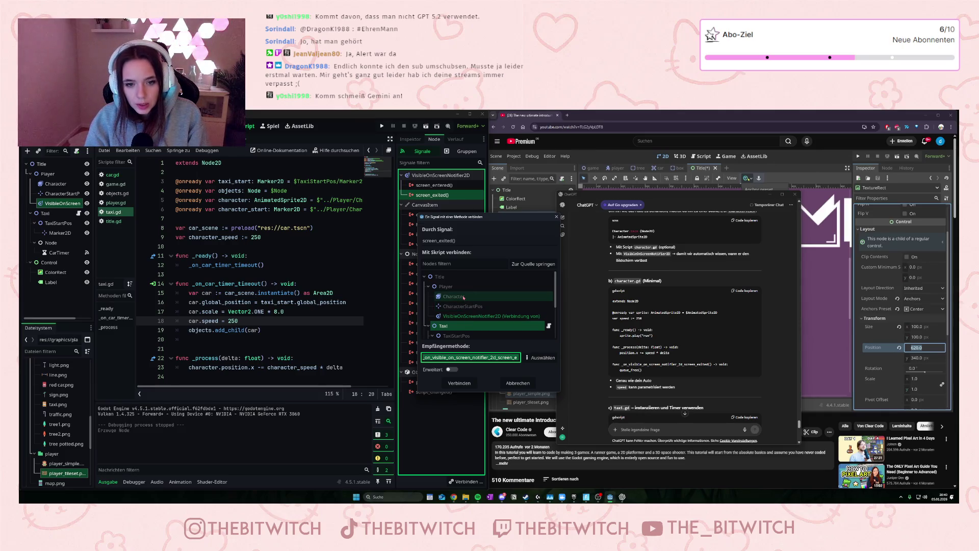
Pick Player as the screen_exited receiver, then cancel without connecting.
{"action": "scroll", "coordinate": [457, 285], "scroll_direction": "down", "scroll_amount": 1}
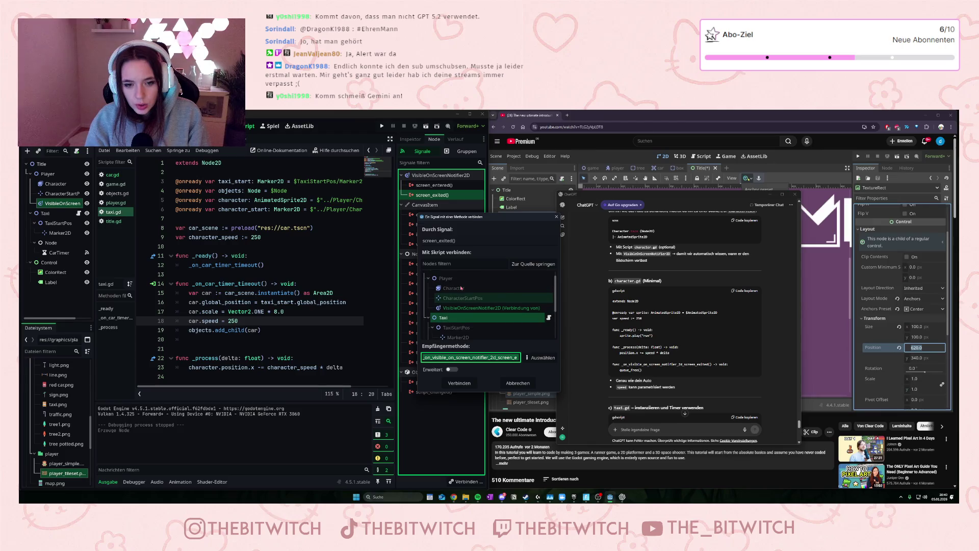
{"action": "left_click", "coordinate": [453, 278]}
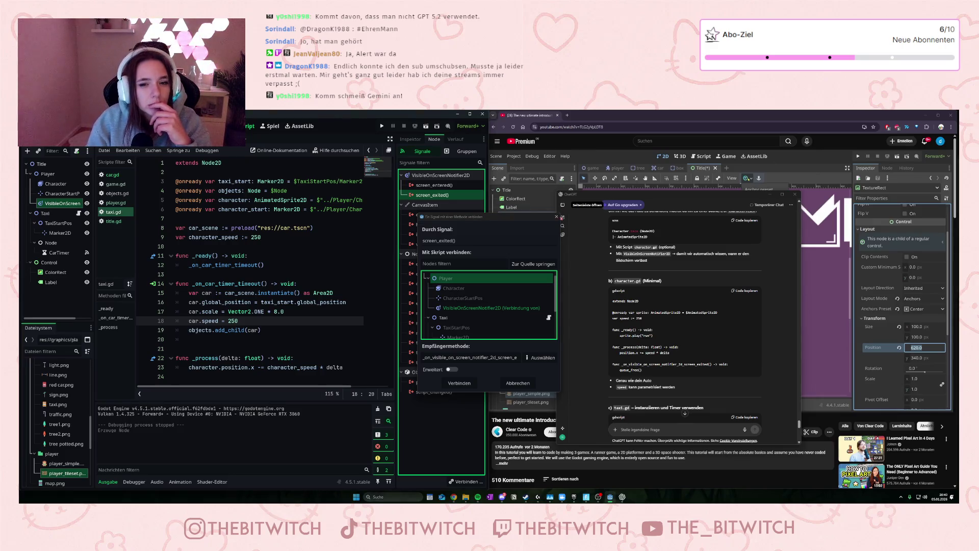
{"action": "key", "text": "Escape"}
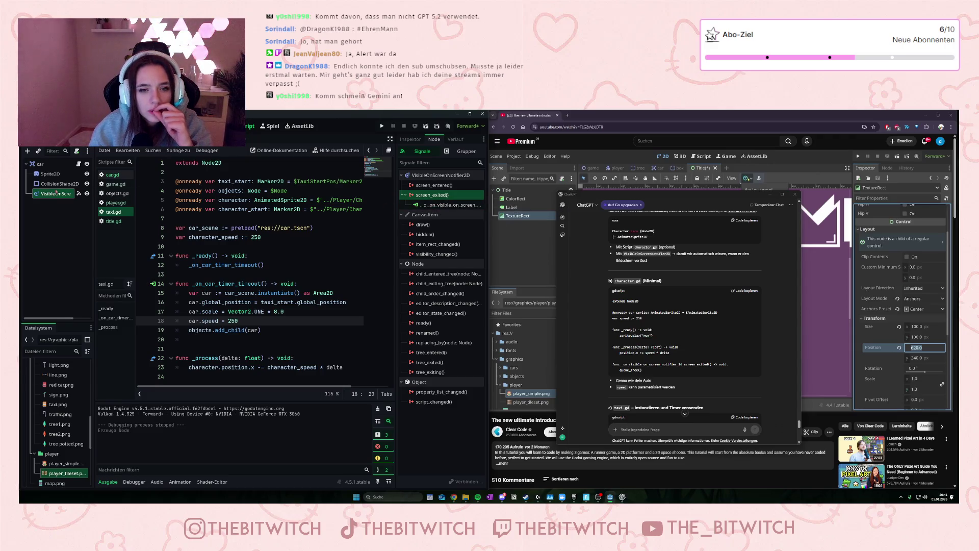
Check the car's screen_exited connection and its queue_free handler in car.gd, leaving it unchanged.
{"action": "double_click", "coordinate": [434, 204]}
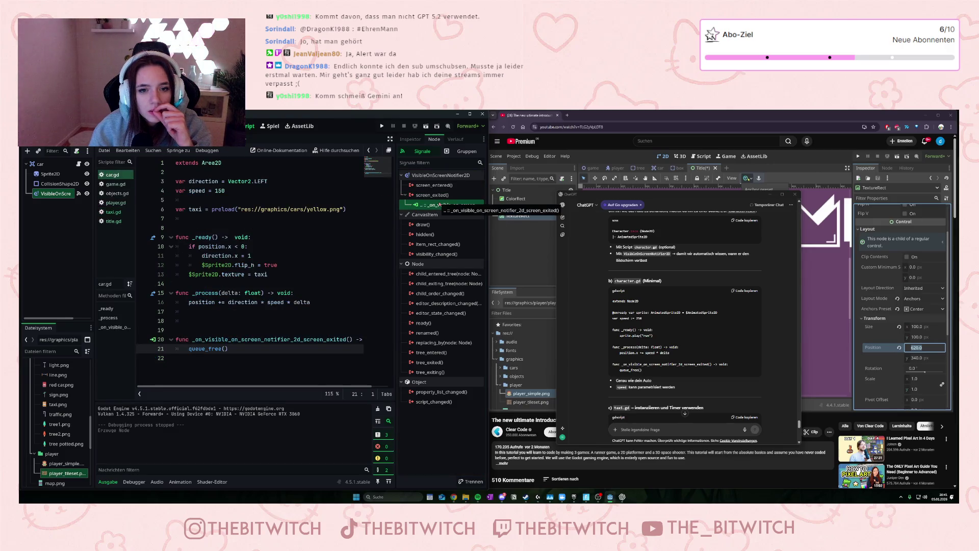
{"action": "double_click", "coordinate": [438, 196]}
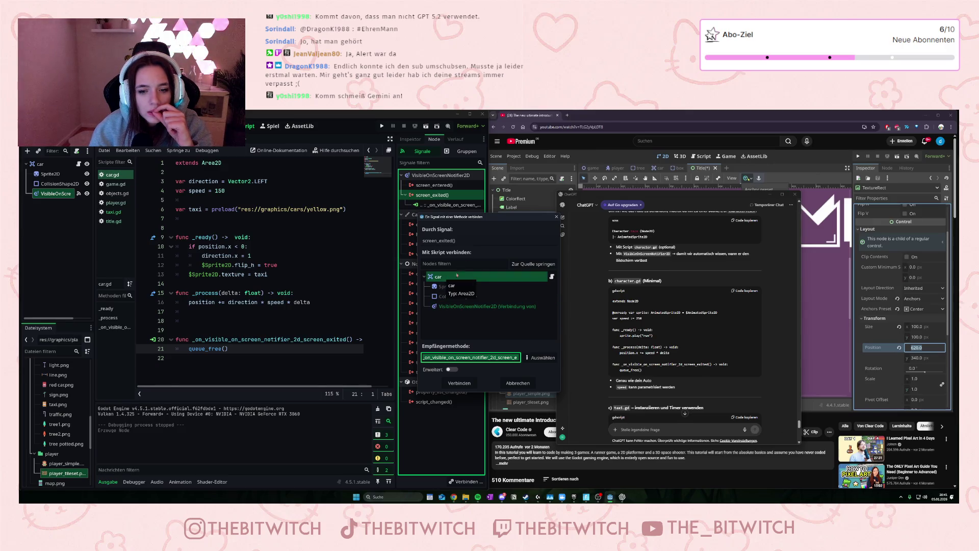
{"action": "left_click", "coordinate": [517, 383]}
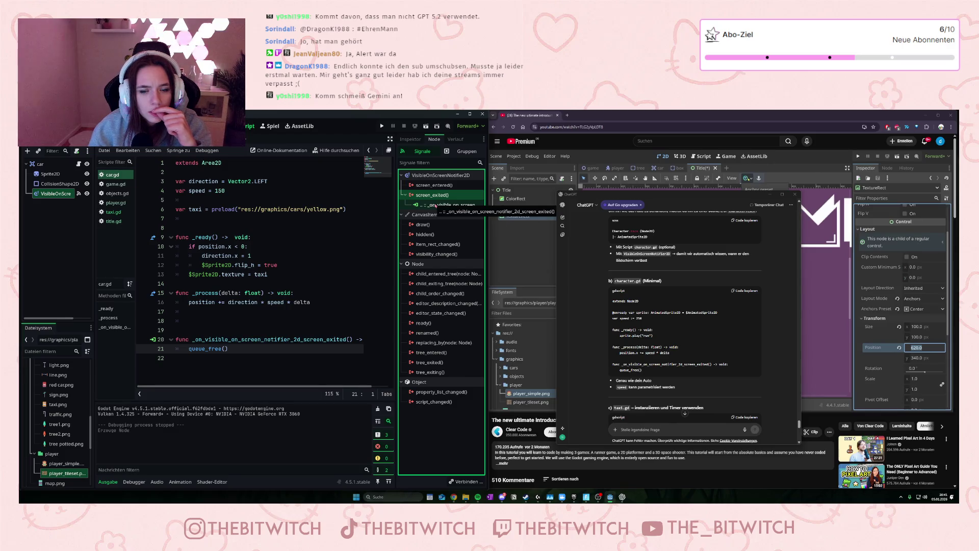
Return to the Title scene and select the Player notifier's screen_exited signal.
{"action": "left_click", "coordinate": [230, 139]}
{"action": "left_click", "coordinate": [74, 204]}
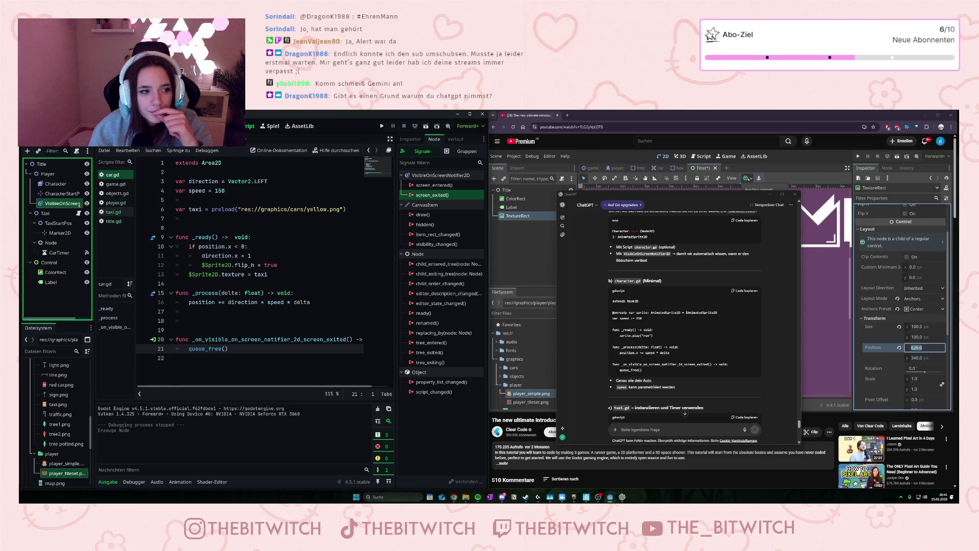
{"action": "left_click", "coordinate": [437, 196]}
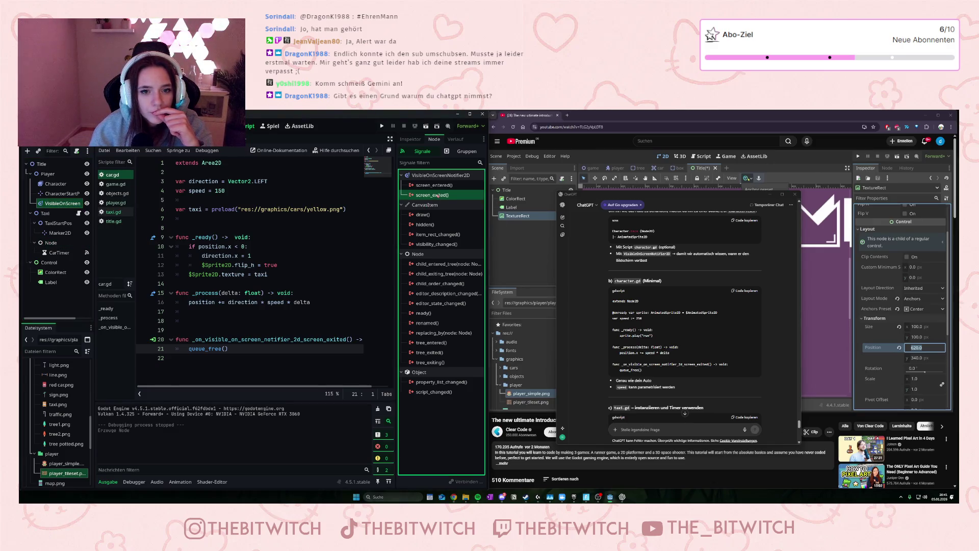
Try connecting screen_exited to Player and dismiss the missing-method error.
{"action": "double_click", "coordinate": [435, 195]}
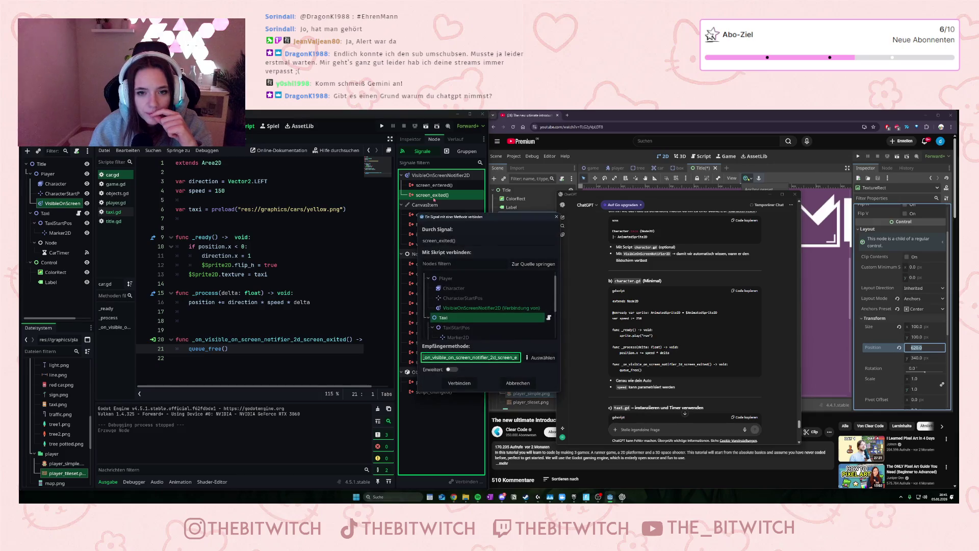
{"action": "left_click", "coordinate": [445, 278]}
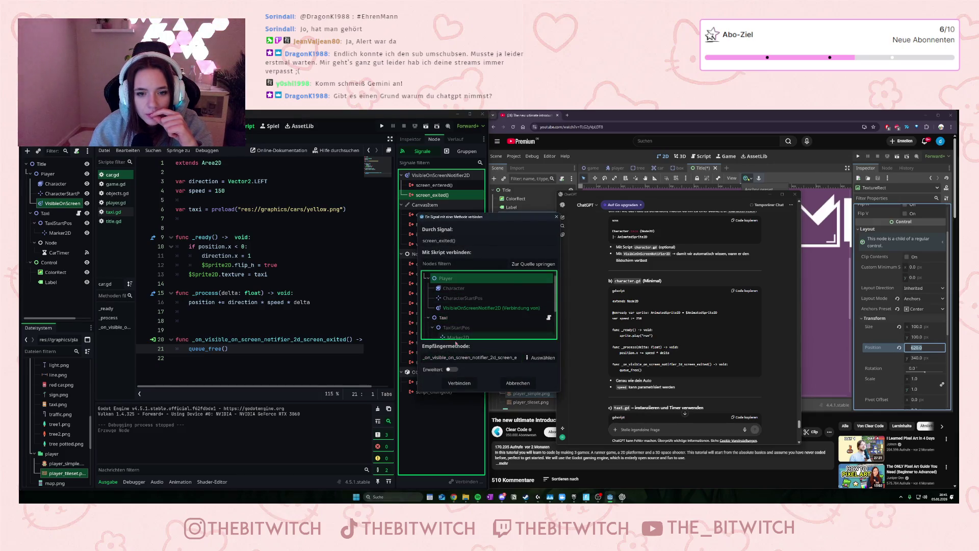
{"action": "left_click", "coordinate": [459, 383]}
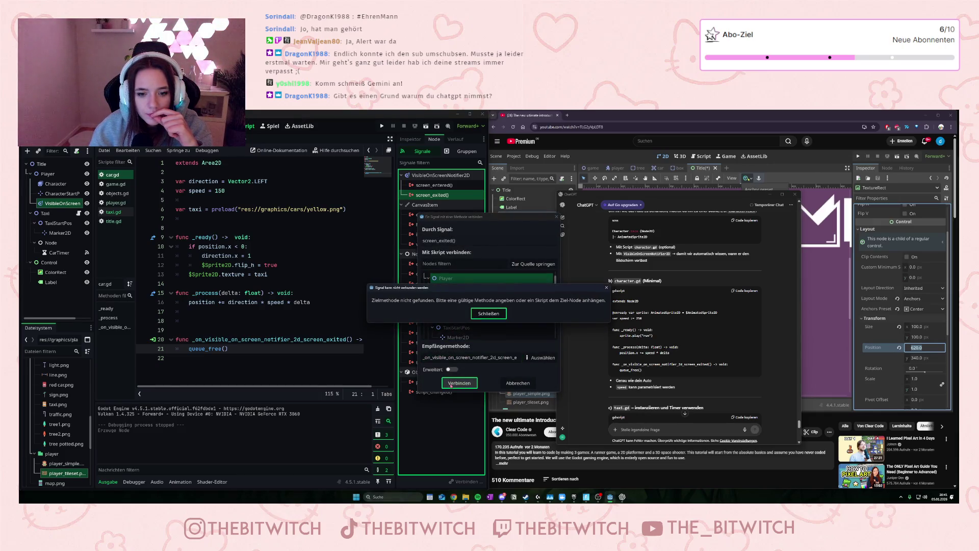
{"action": "left_click", "coordinate": [488, 314]}
{"action": "left_click", "coordinate": [459, 385]}
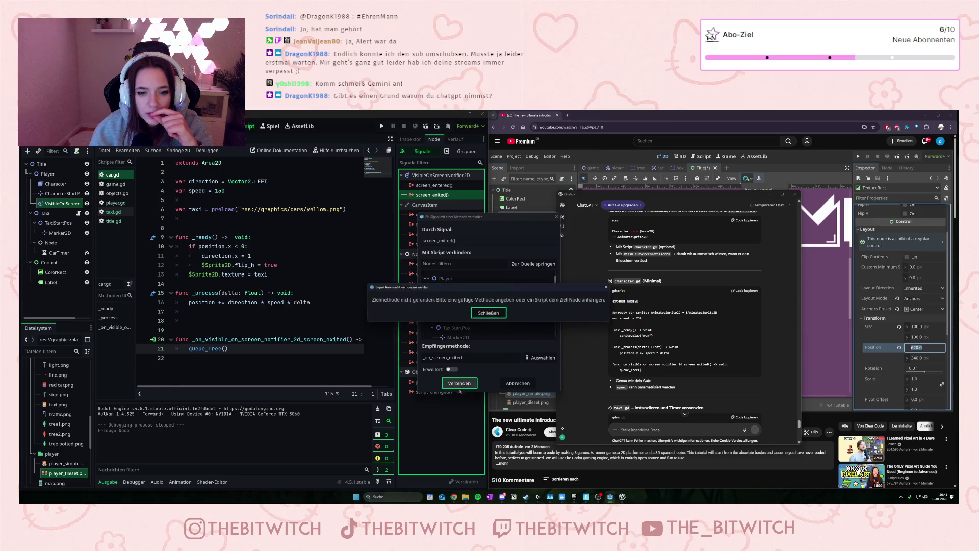
{"action": "left_click", "coordinate": [489, 314]}
Retry Player as receiver, abandon the connection, and move the notifier directly under Title.
{"action": "left_click", "coordinate": [459, 298]}
{"action": "left_click", "coordinate": [450, 279]}
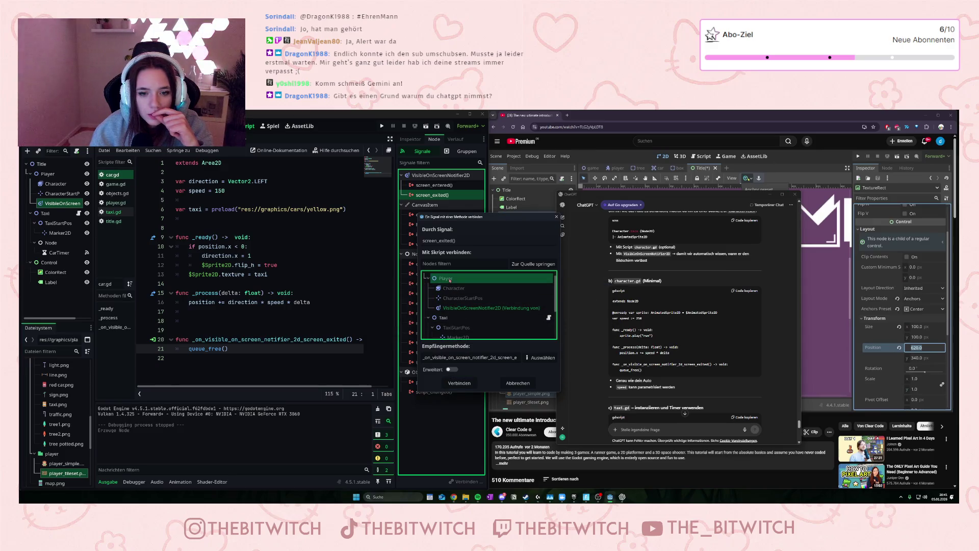
{"action": "left_click", "coordinate": [459, 383]}
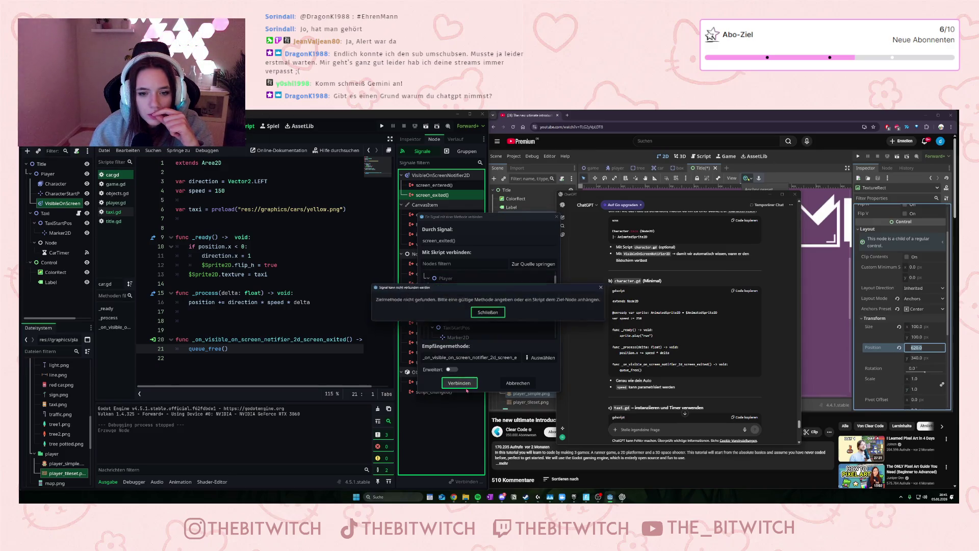
{"action": "left_click", "coordinate": [488, 313]}
{"action": "scroll", "coordinate": [488, 316], "scroll_direction": "down", "scroll_amount": 2}
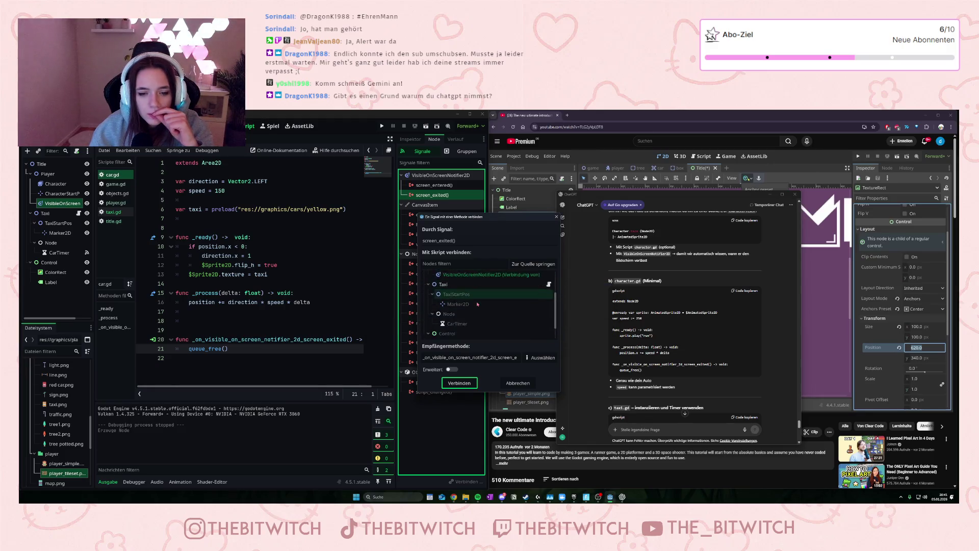
{"action": "scroll", "coordinate": [459, 314], "scroll_direction": "up", "scroll_amount": 3}
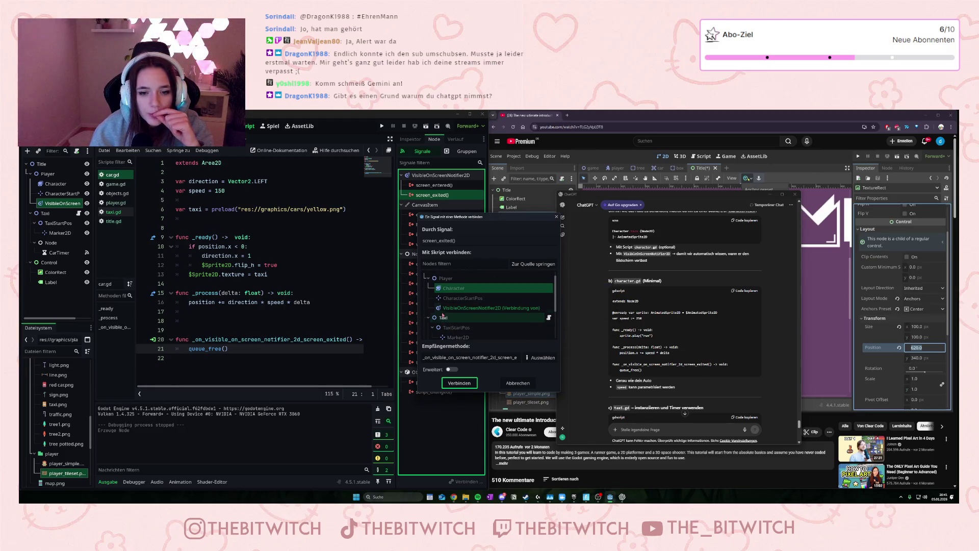
{"action": "scroll", "coordinate": [453, 288], "scroll_direction": "down", "scroll_amount": 3}
{"action": "scroll", "coordinate": [453, 288], "scroll_direction": "up", "scroll_amount": 4}
{"action": "scroll", "coordinate": [453, 290], "scroll_direction": "down", "scroll_amount": 1}
{"action": "scroll", "coordinate": [452, 291], "scroll_direction": "up", "scroll_amount": 2}
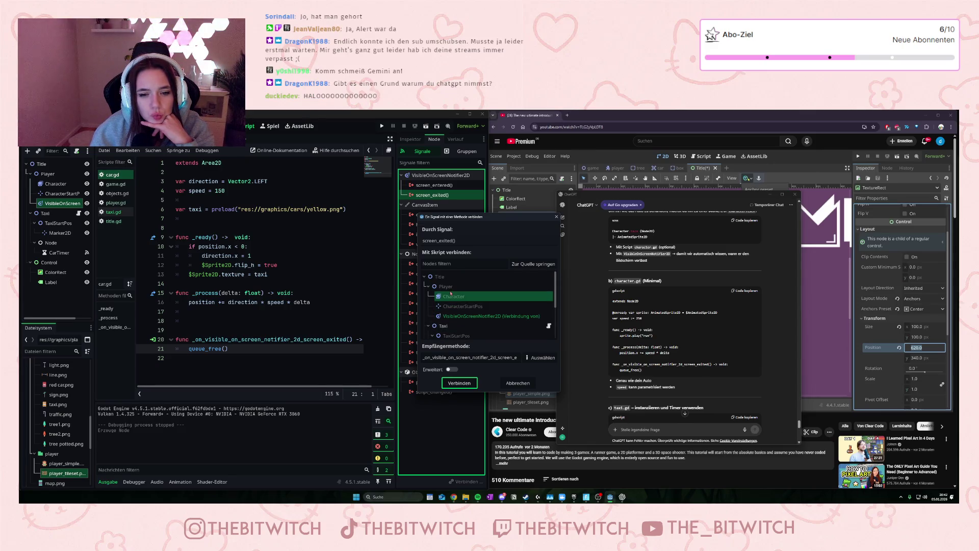
{"action": "left_click", "coordinate": [520, 384]}
{"action": "left_click_drag", "start_coordinate": [61, 203], "coordinate": [61, 170]}
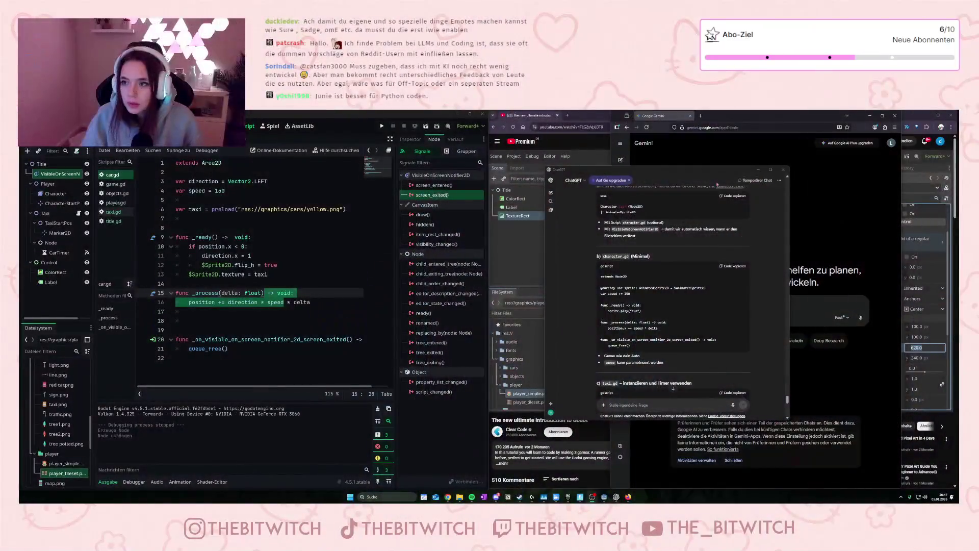
Begin the Gemini prompt with 'entwickel ein spiel mit Godot in GDScript.'.
{"action": "left_click", "coordinate": [758, 171]}
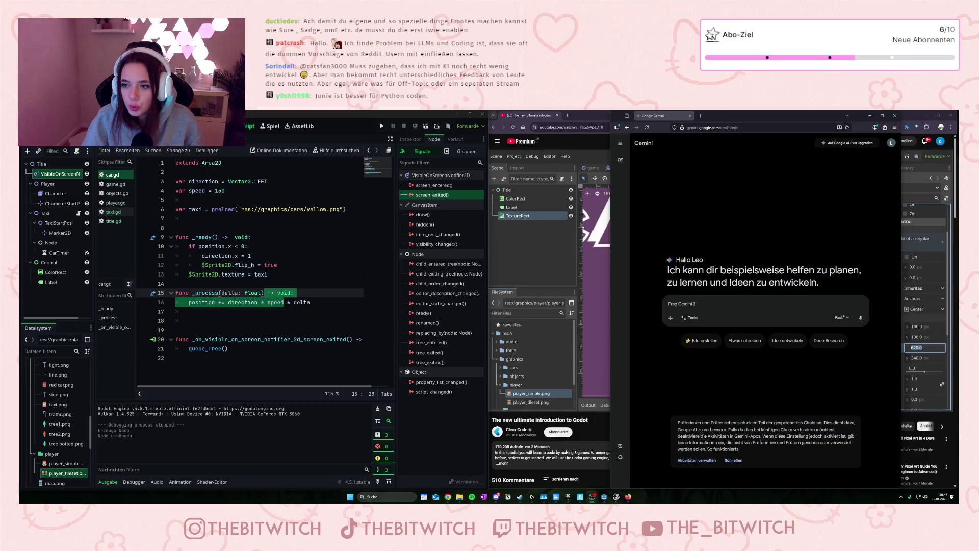
{"action": "left_click", "coordinate": [704, 303]}
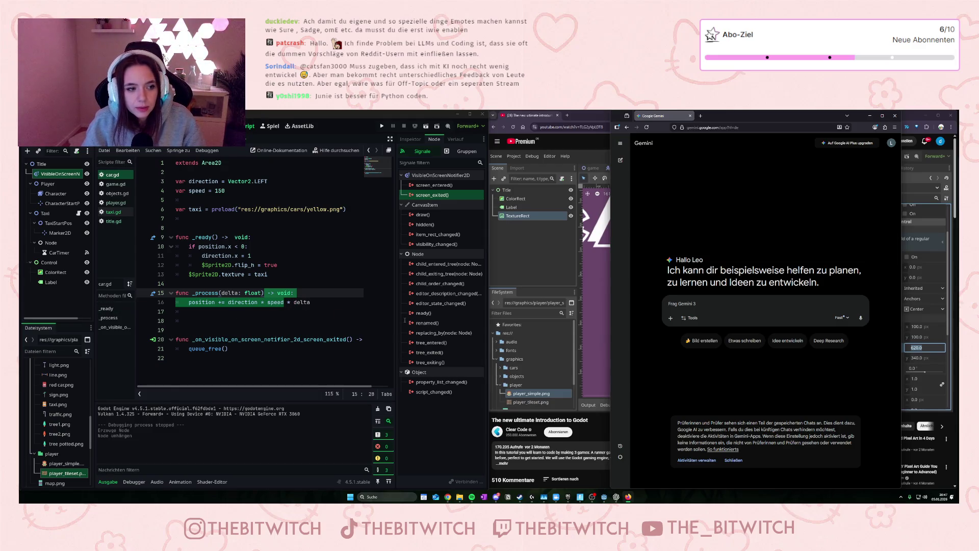
{"action": "type", "text": "ich"}
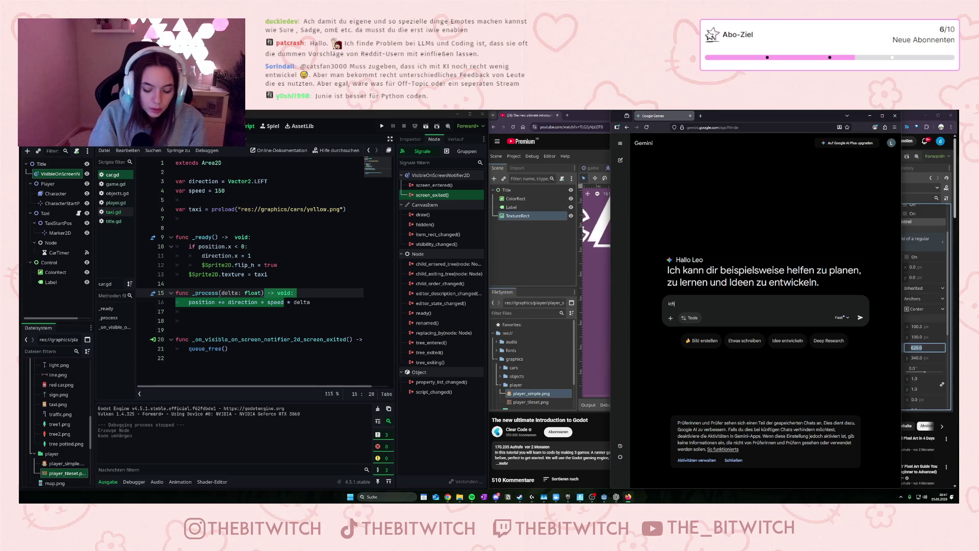
{"action": "key", "text": "BackSpace"}
{"action": "key", "text": "BackSpace"}
{"action": "key", "text": "BackSpace"}
{"action": "type", "text": "entwickel ei"}
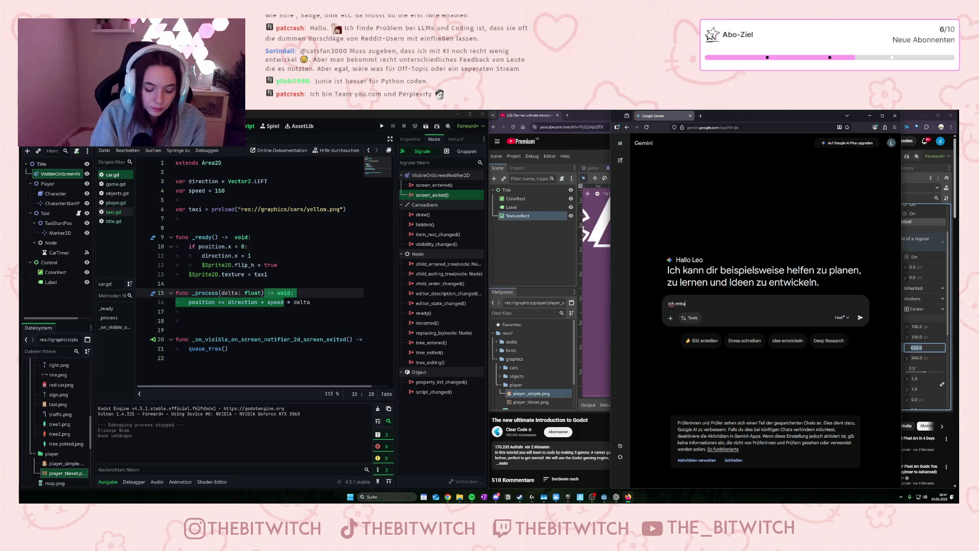
{"action": "type", "text": "n spie"}
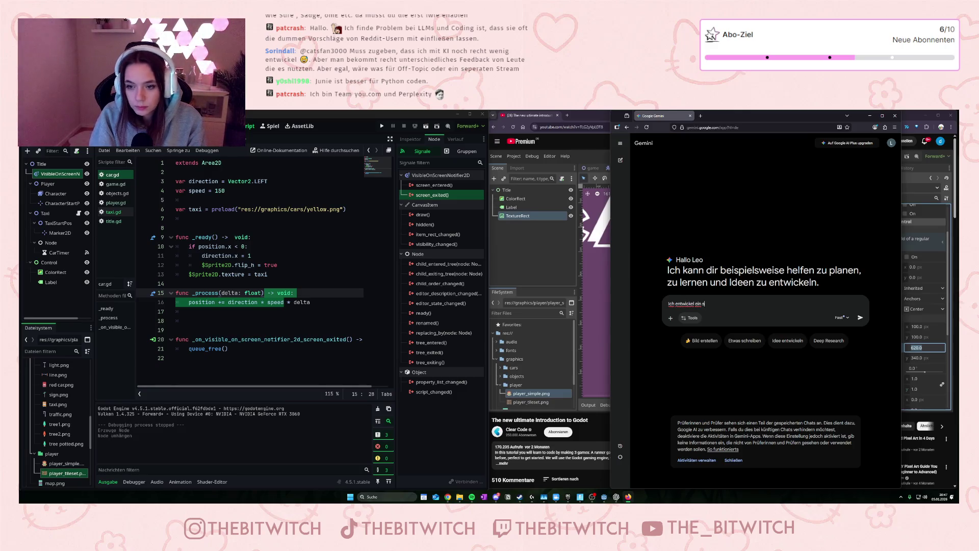
{"action": "type", "text": "l mit Godot in GDScript."}
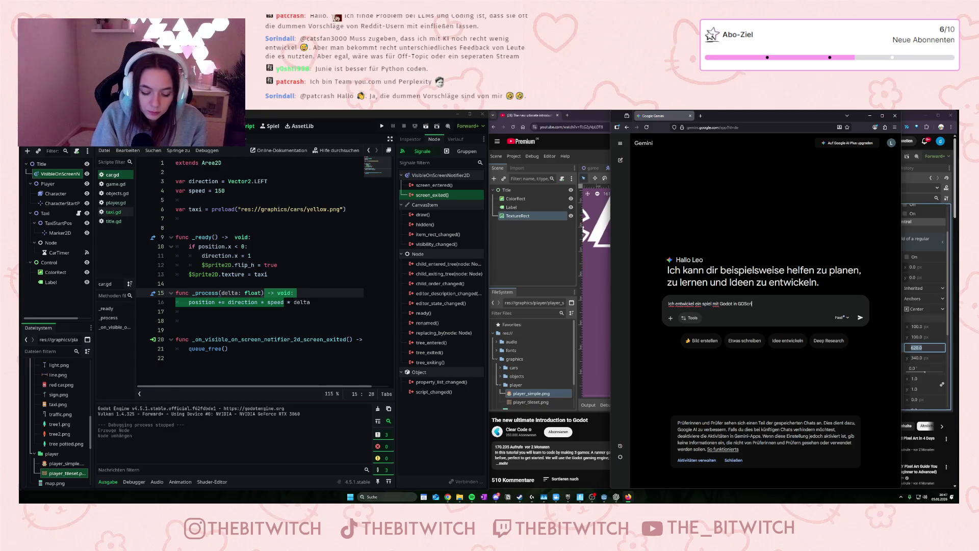
{"action": "key", "text": "shift+Return"}
{"action": "key", "text": "shift+Return"}
Describe the title screen where a character runs from a taxi, then add the heading 'Ordnerstruktur:'.
{"action": "type", "text": "Fü"}
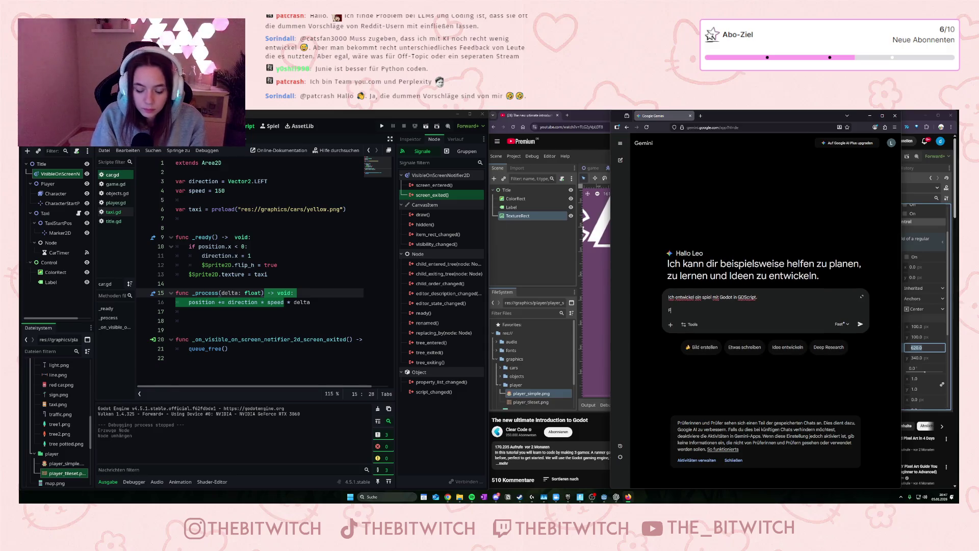
{"action": "type", "text": "r das Spiel entw"}
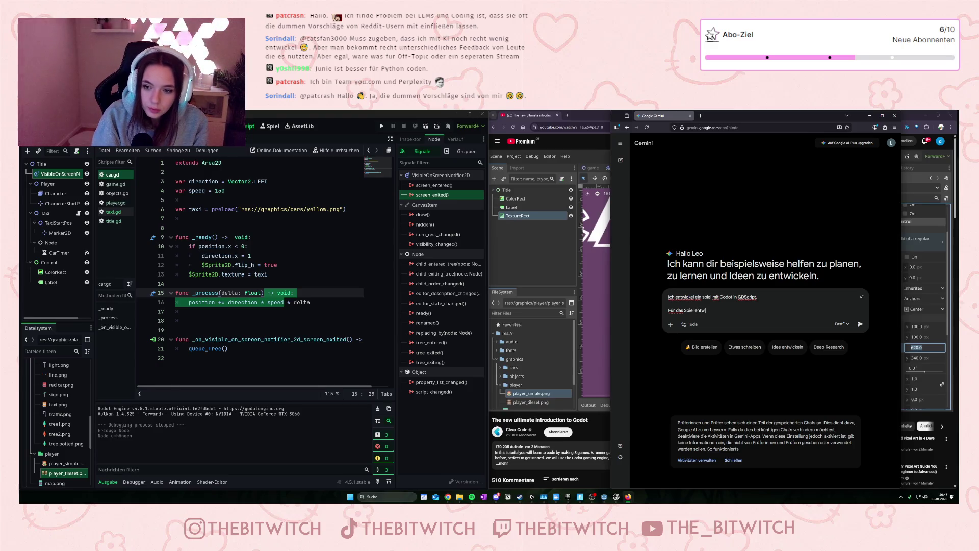
{"action": "type", "text": "ich gerade ein"}
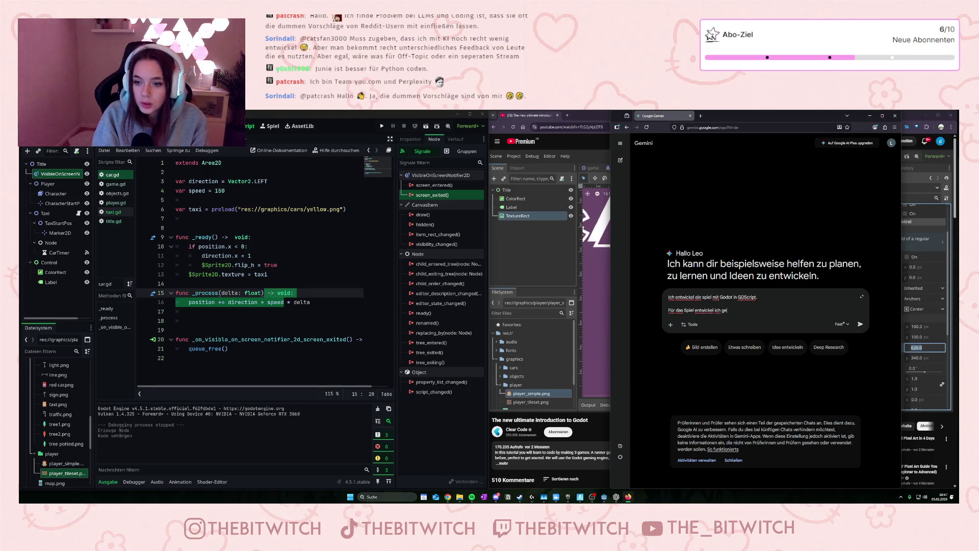
{"action": "type", "text": "en title"}
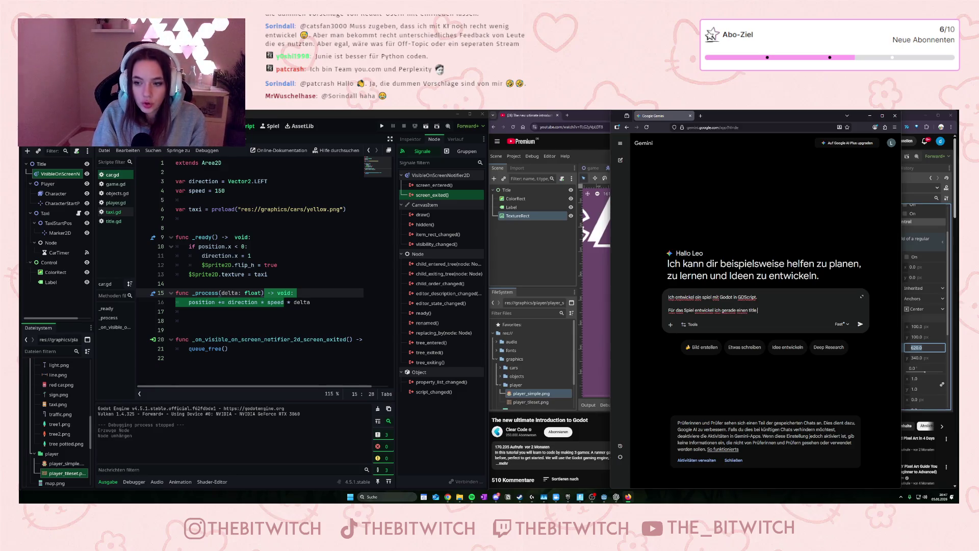
{"action": "type", "text": " screen."}
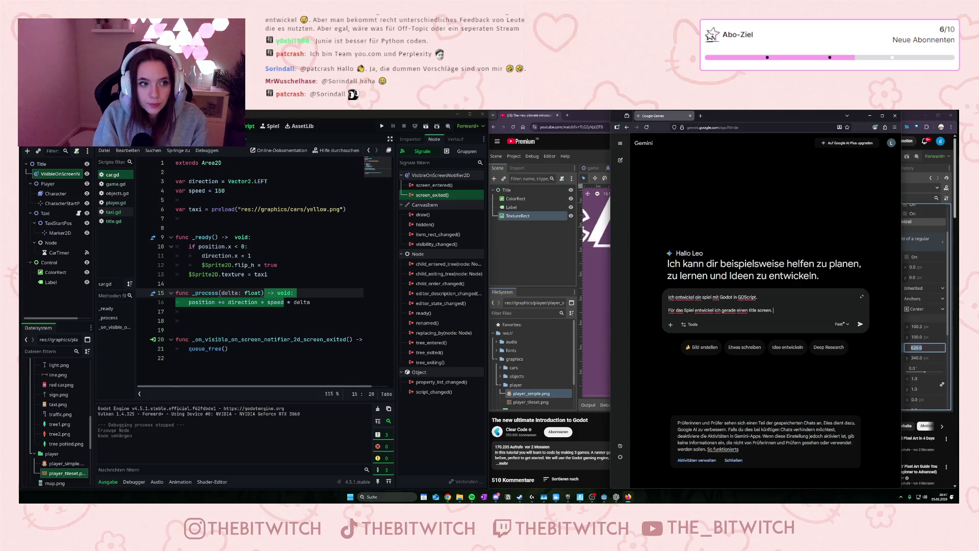
{"action": "type", "text": " Auf dem soll e"}
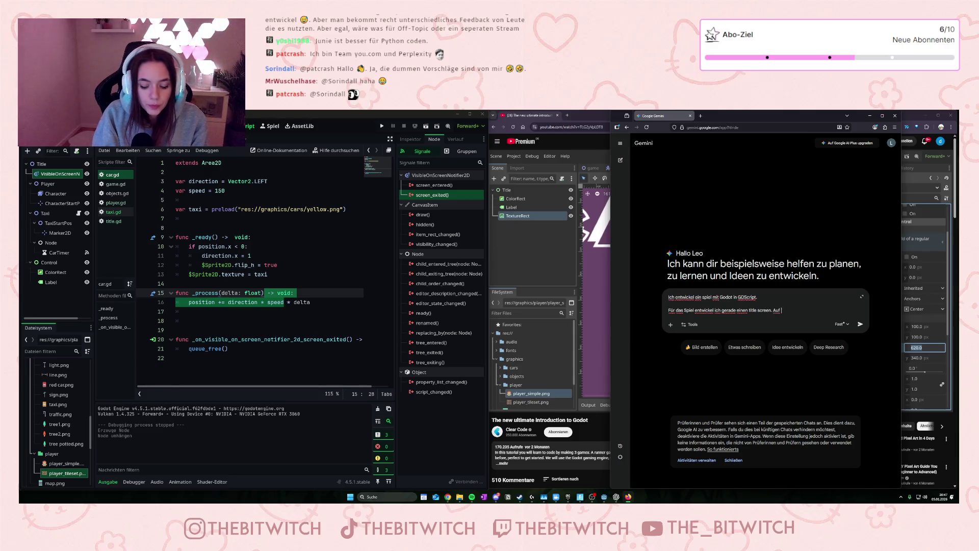
{"action": "type", "text": "in chara"}
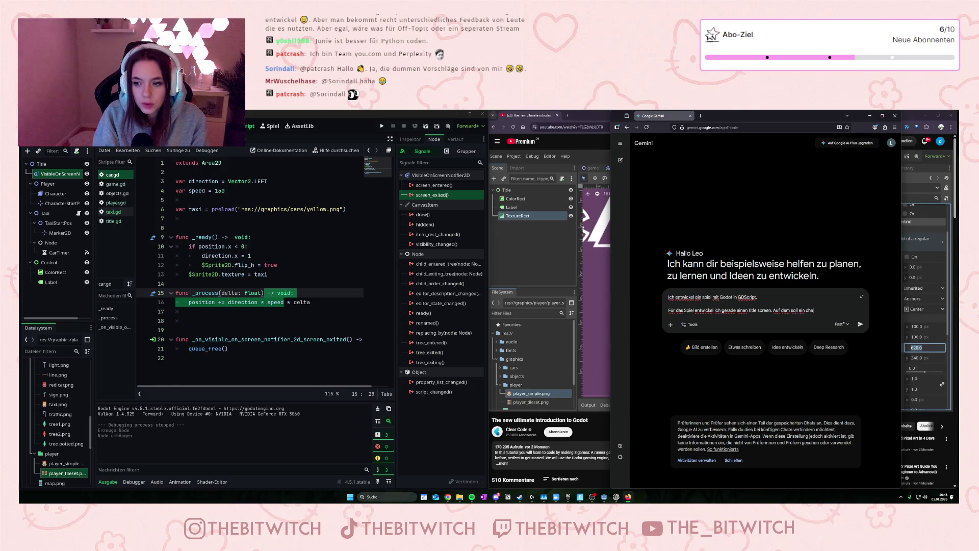
{"action": "type", "text": "cte"}
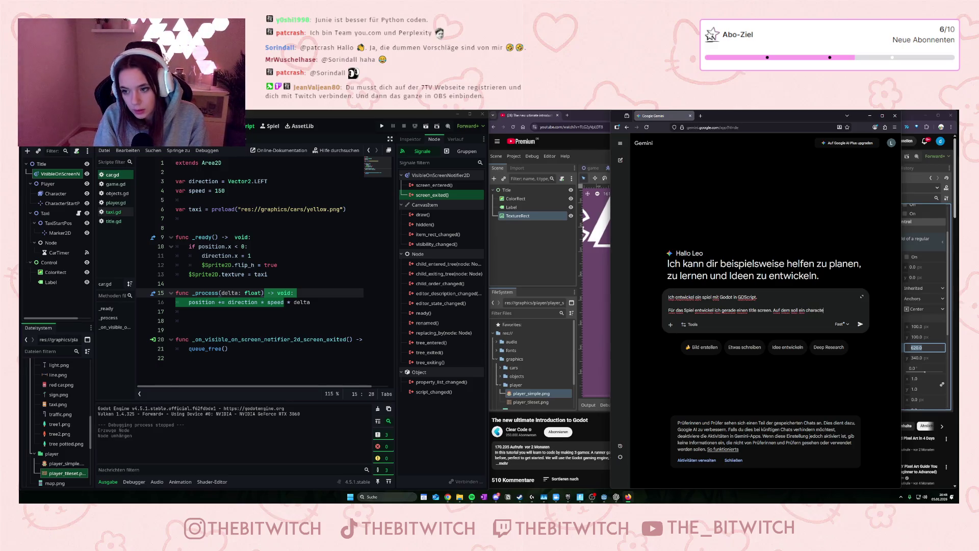
{"action": "type", "text": "r vor einem"}
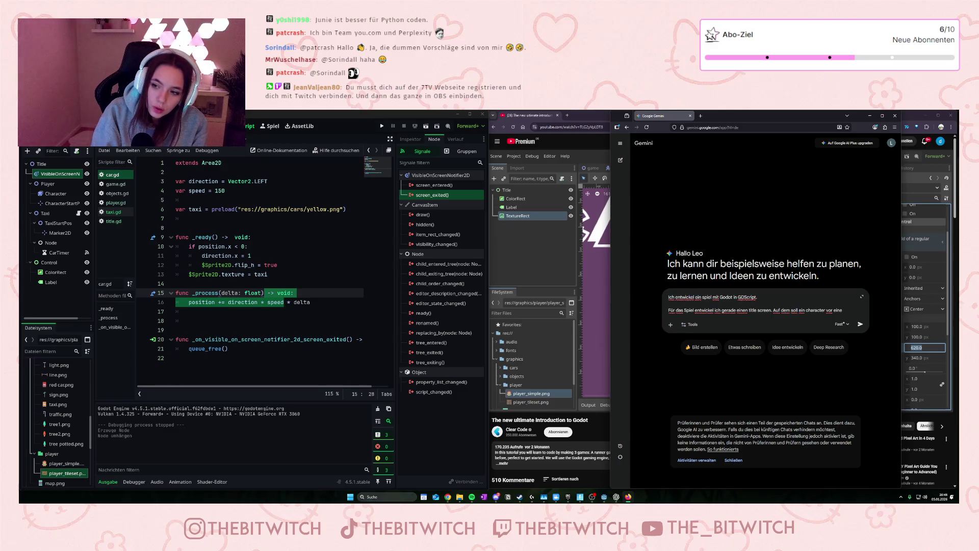
{"action": "type", "text": " taxi wegla"}
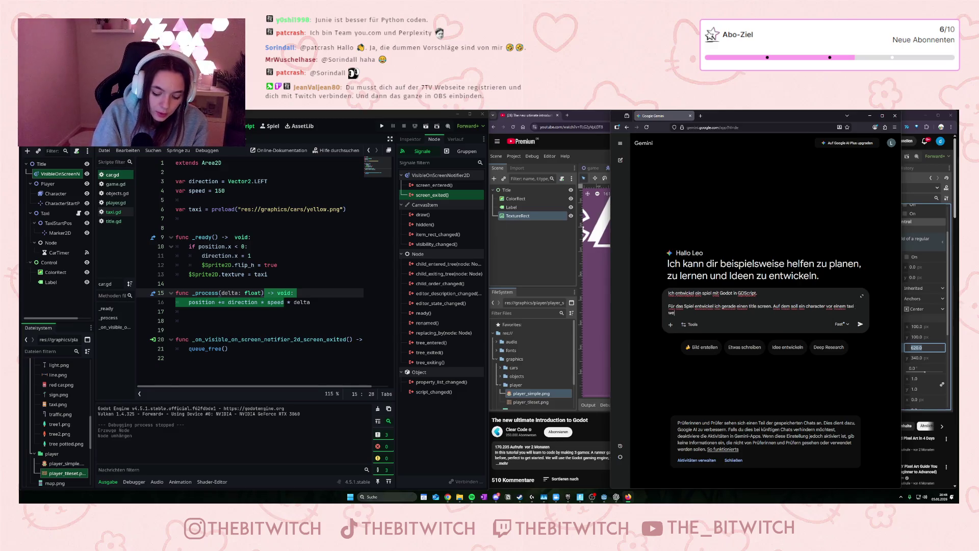
{"action": "type", "text": "ufen."}
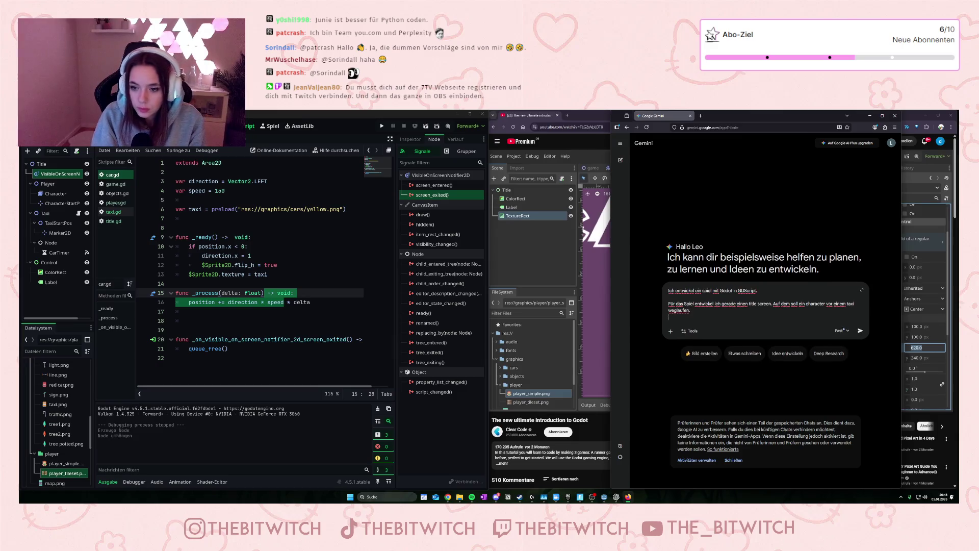
{"action": "key", "text": "shift+Return"}
{"action": "key", "text": "shift+Return"}
{"action": "type", "text": "Ordnerstruktur:"}
Under 'Ordnerstruktur:', list Title, Player, Character, Character Start and Taxi on separate lines.
{"action": "key", "text": "shift+Return"}
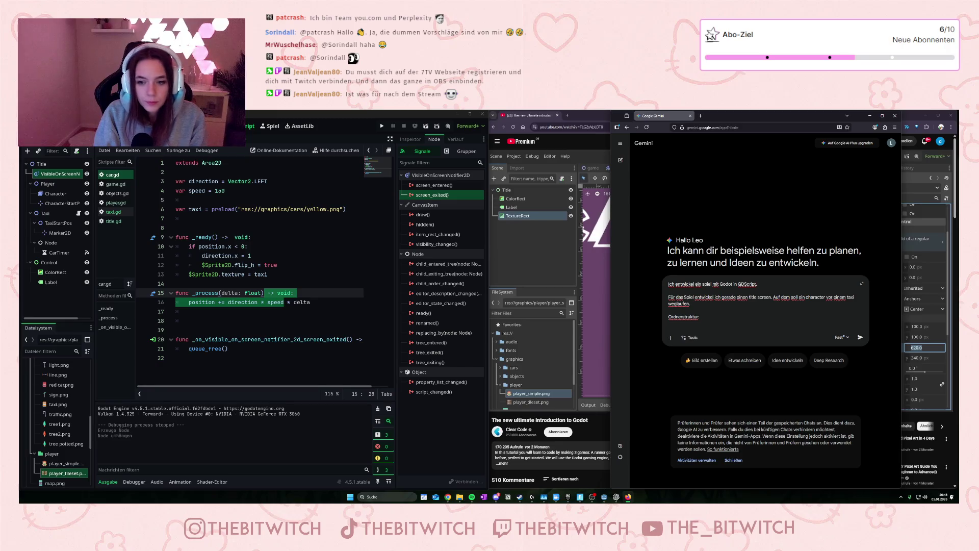
{"action": "type", "text": "Title"}
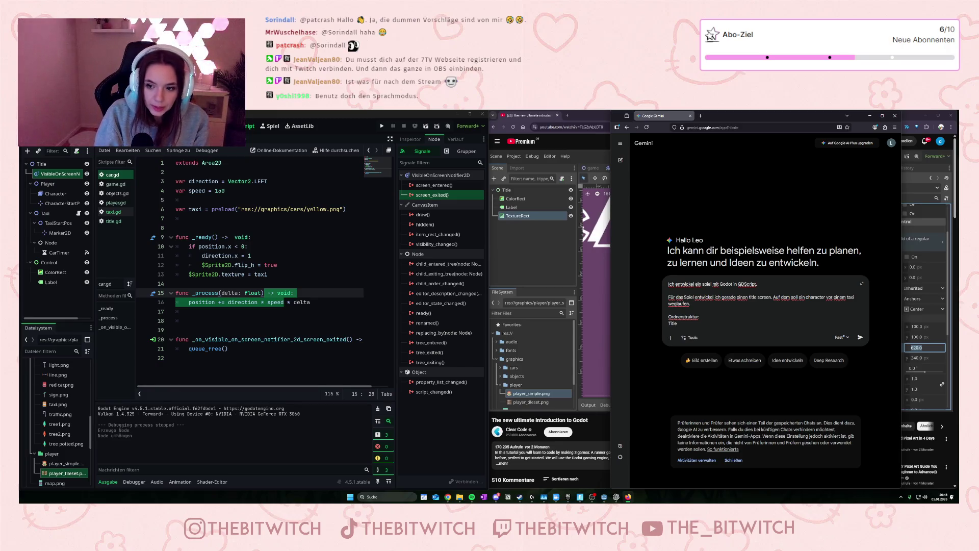
{"action": "key", "text": "shift+Return"}
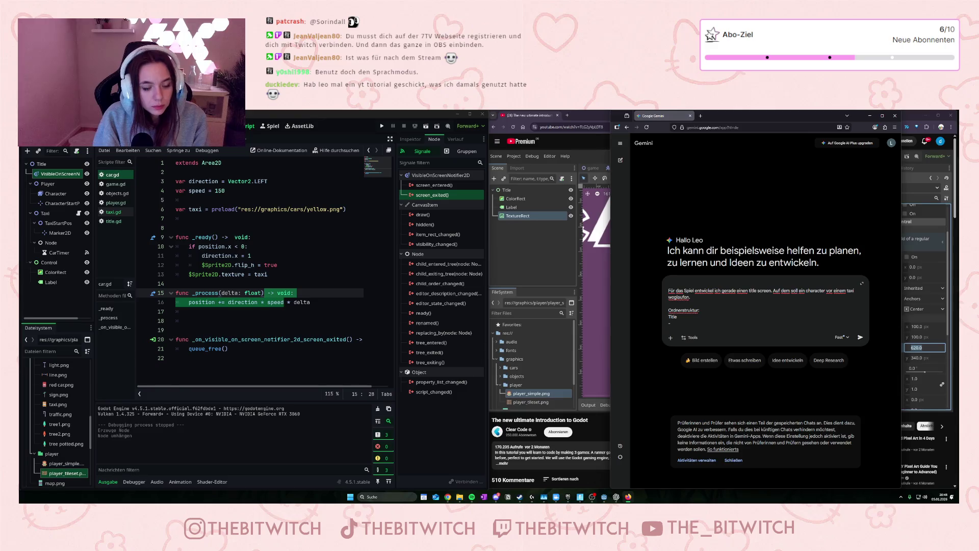
{"action": "type", "text": "layer"}
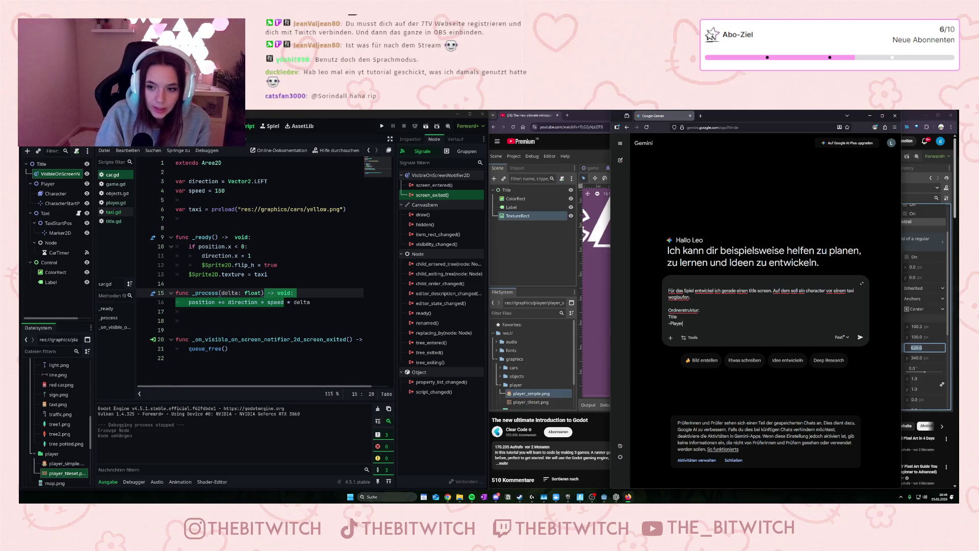
{"action": "key", "text": "shift+Return"}
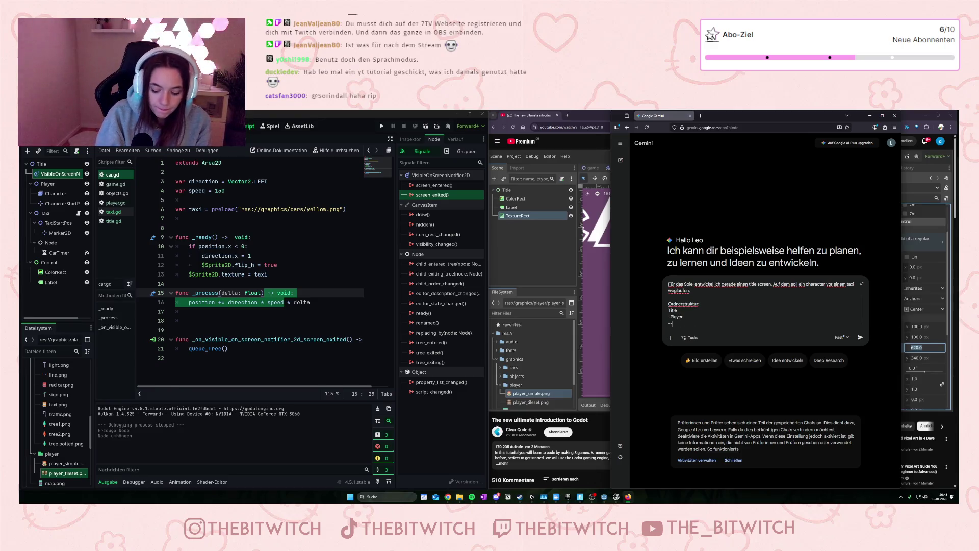
{"action": "type", "text": "h"}
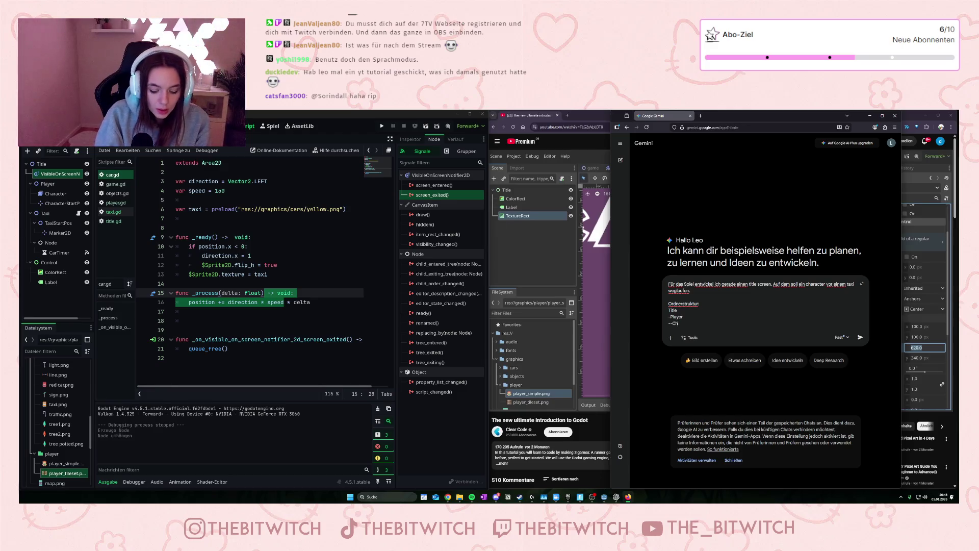
{"action": "type", "text": "aracter"}
{"action": "key", "text": "shift+Return"}
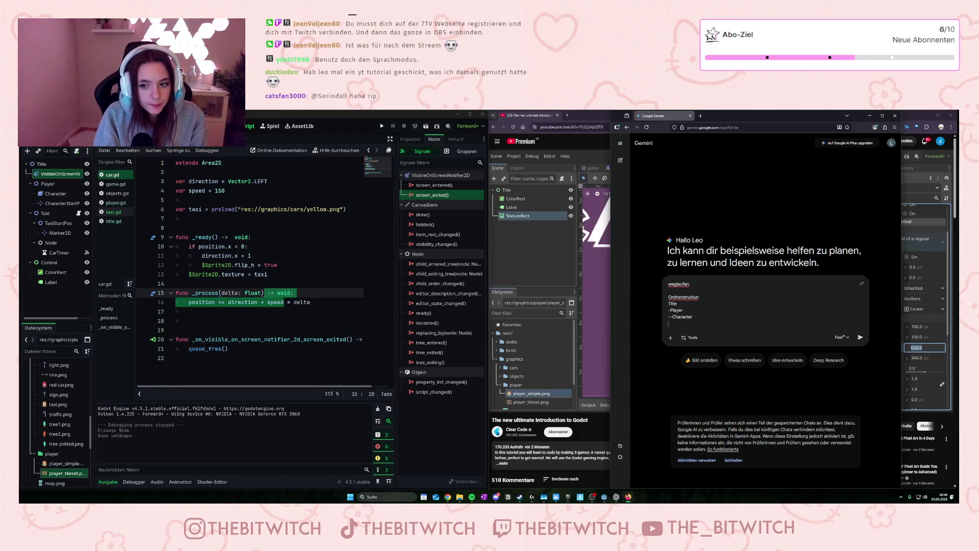
{"action": "type", "text": "ha"}
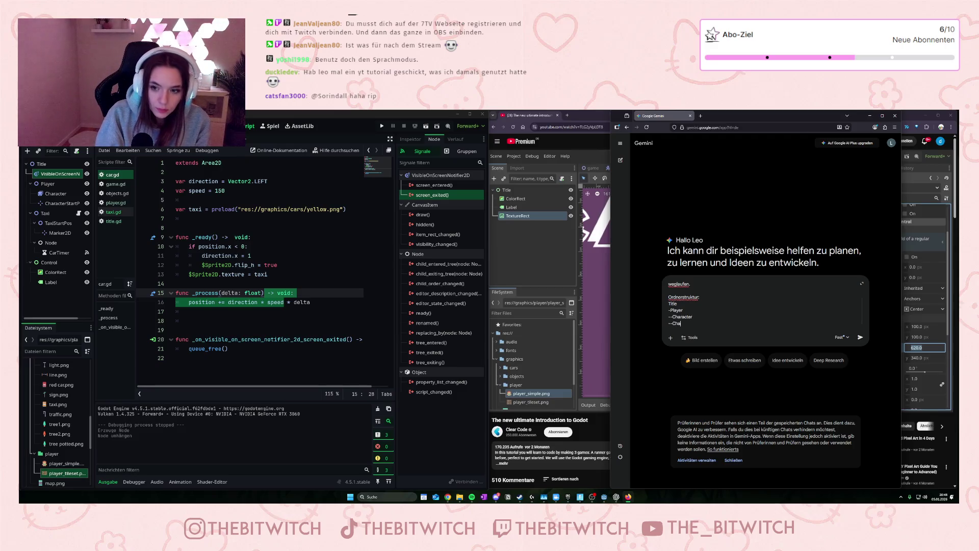
{"action": "type", "text": "Start"}
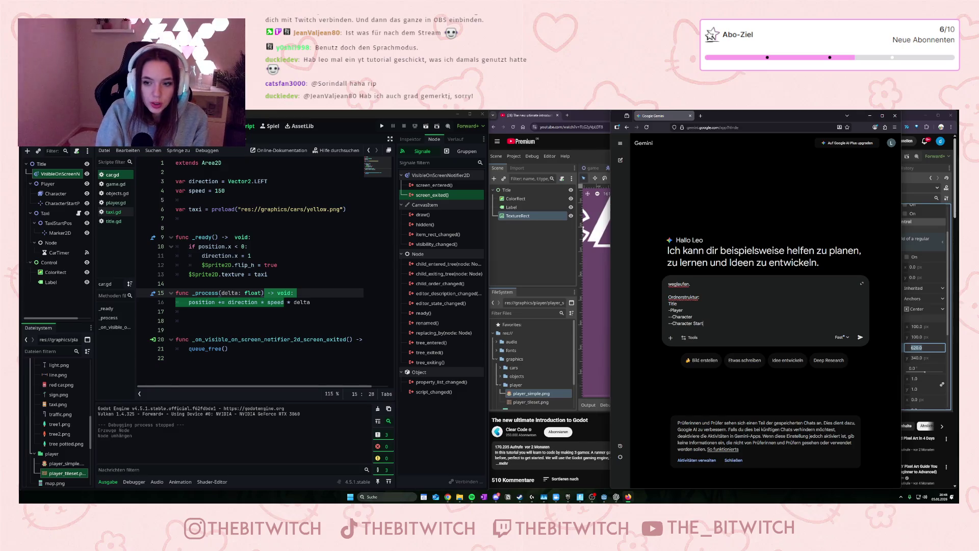
{"action": "key", "text": "shift+Return"}
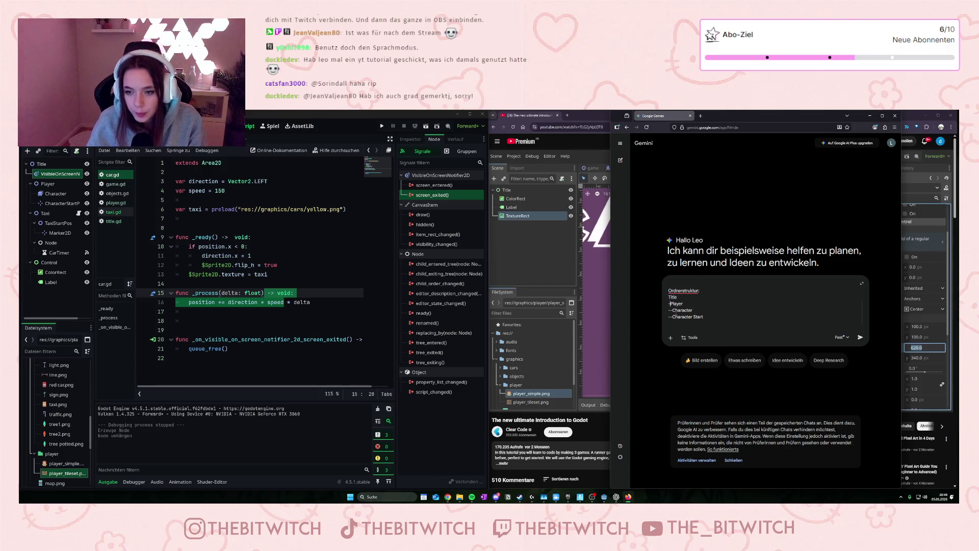
{"action": "type", "text": "--"}
Add an extra dash before Character and Character Start to nest them under Player.
{"action": "left_click", "coordinate": [669, 310]}
{"action": "type", "text": "-"}
{"action": "left_click", "coordinate": [668, 316]}
{"action": "type", "text": "-"}
{"action": "left_click", "coordinate": [681, 323]}
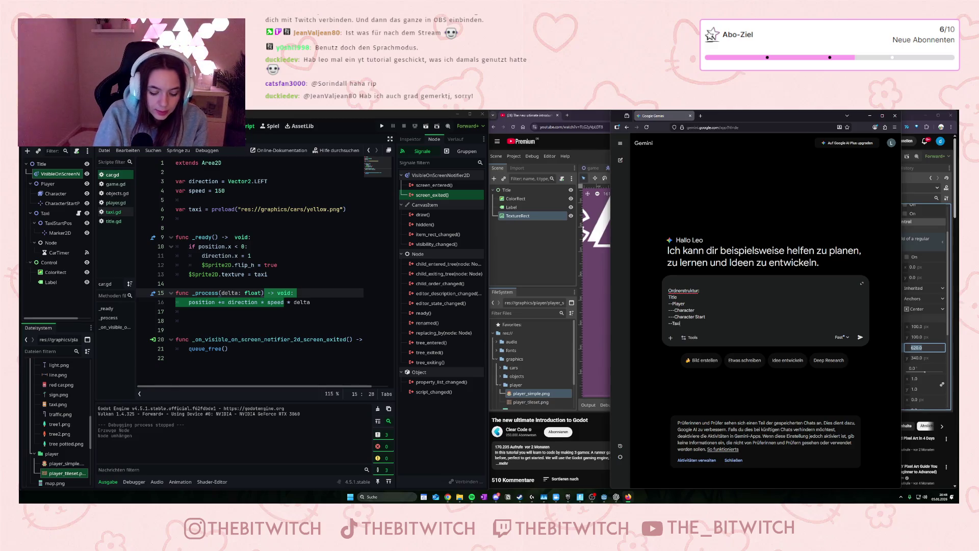
Add TaxiStartPos, Marker2d, Node and CarTimer lines to the node tree.
{"action": "key", "text": "shift+Return"}
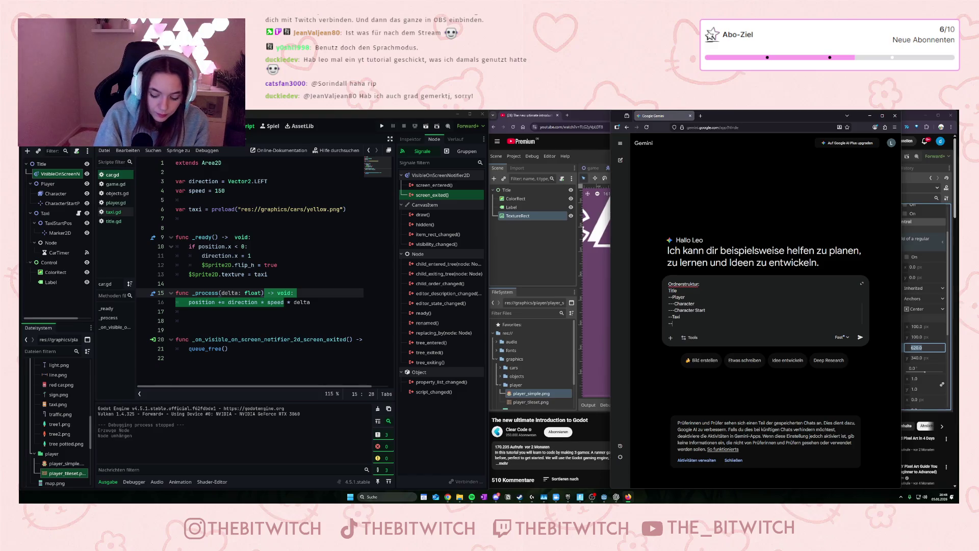
{"action": "type", "text": "StartP"}
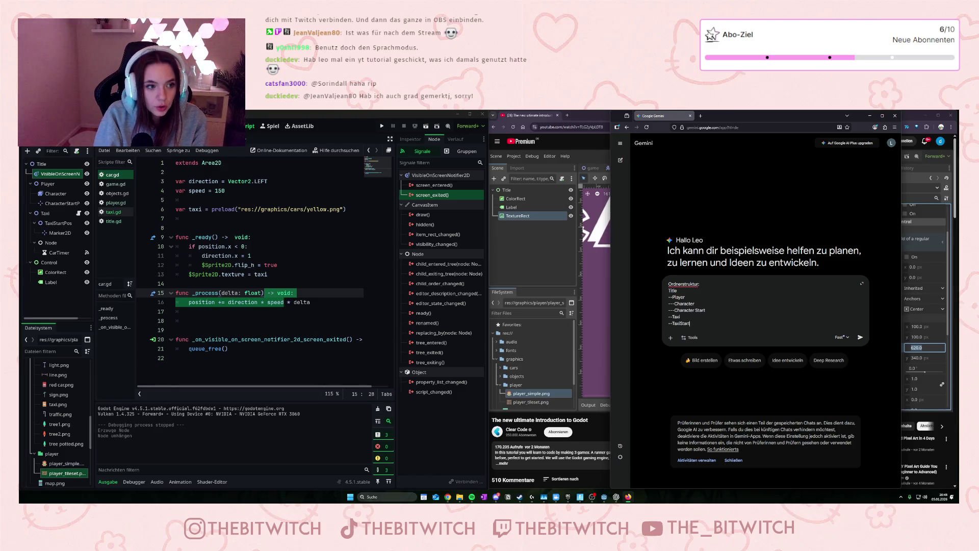
{"action": "type", "text": "os"}
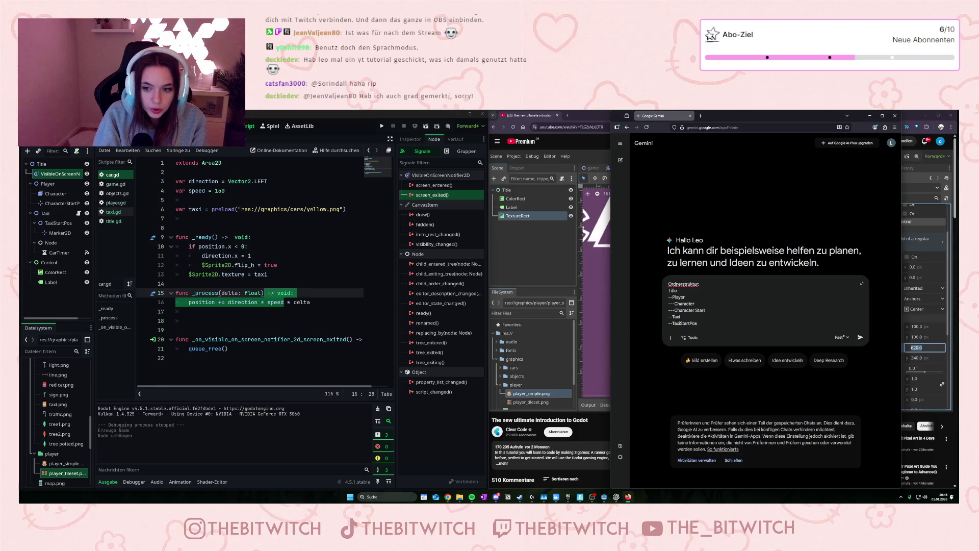
{"action": "key", "text": "shift+Return"}
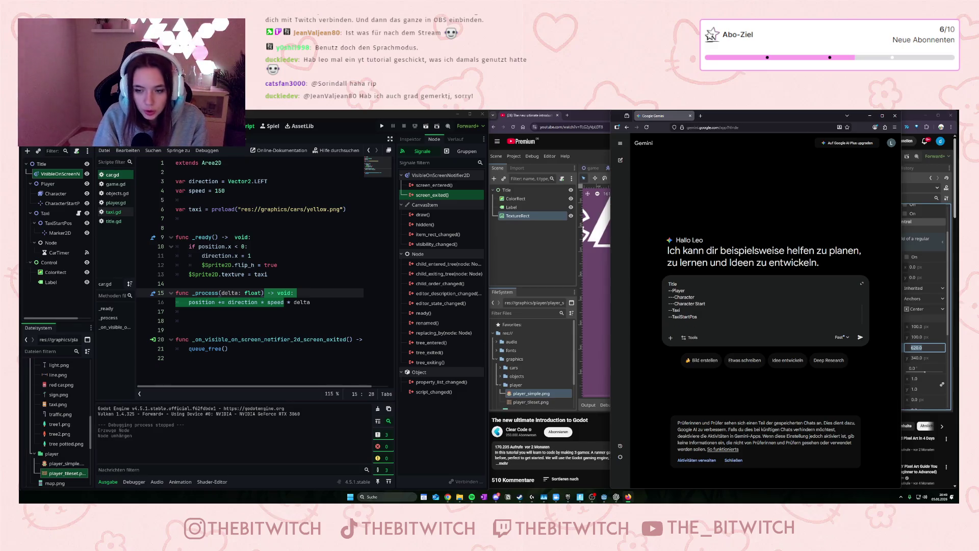
{"action": "type", "text": "-"}
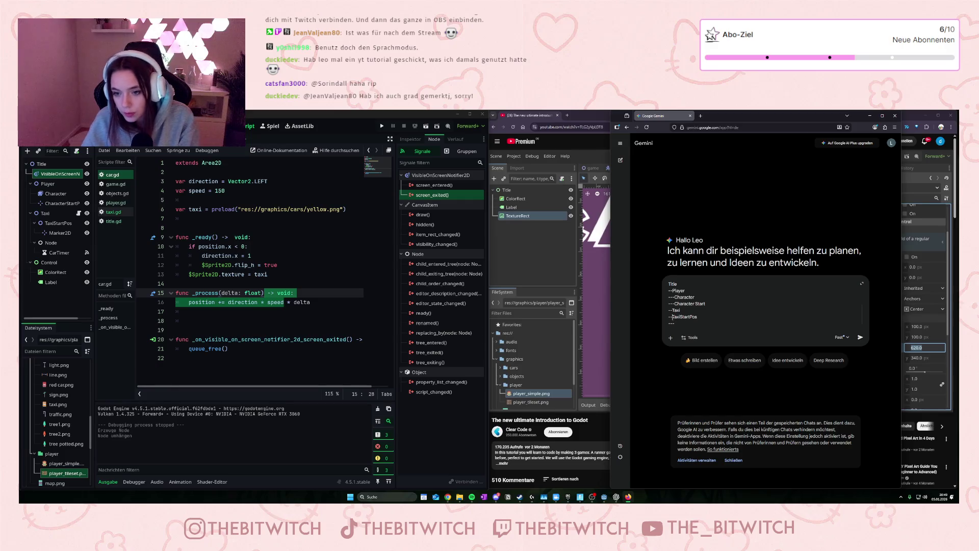
{"action": "type", "text": "-Ma"}
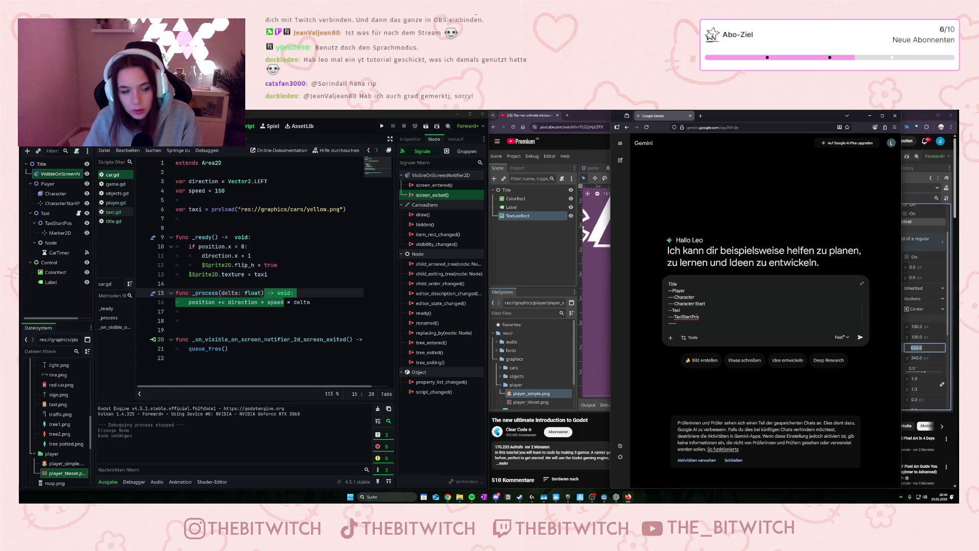
{"action": "type", "text": "rker2d"}
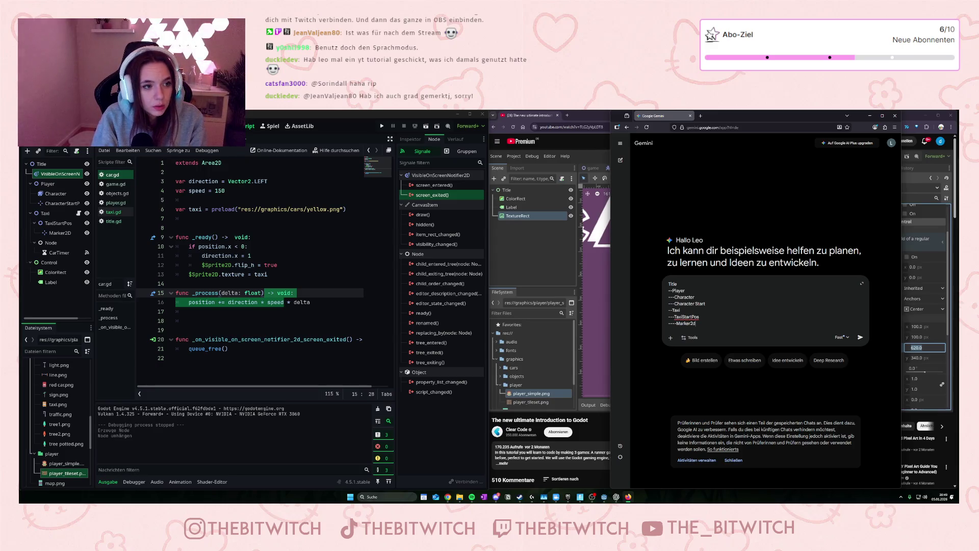
{"action": "key", "text": "shift+Return"}
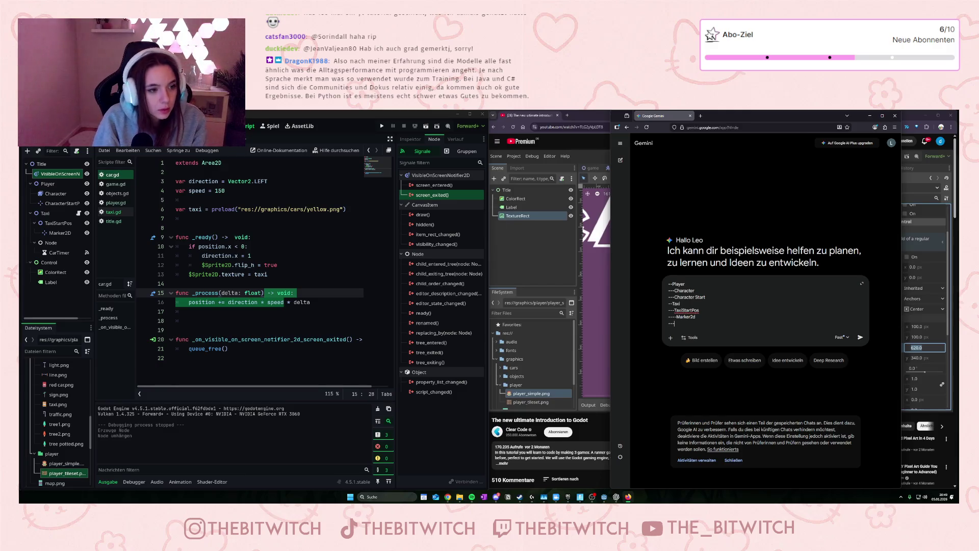
{"action": "type", "text": "Node"}
{"action": "key", "text": "shift+Return"}
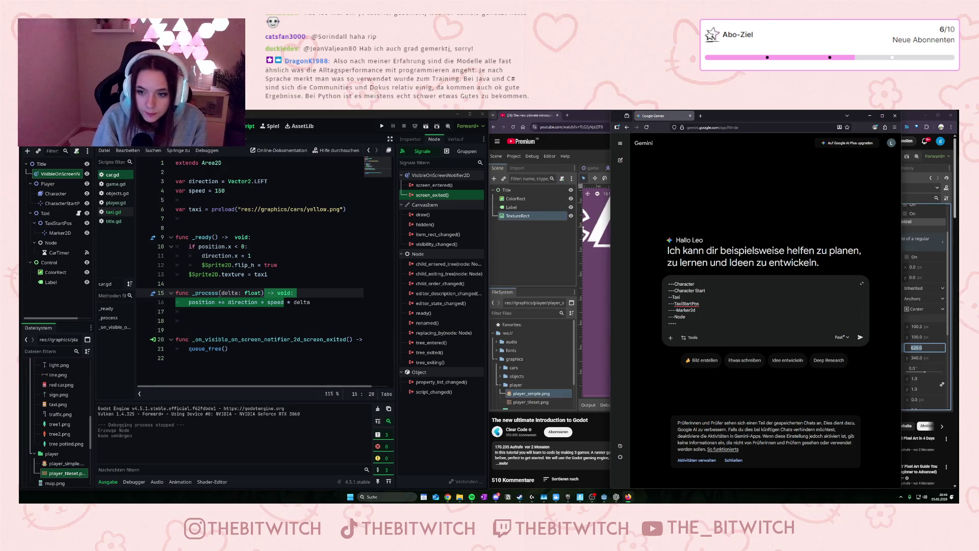
{"action": "type", "text": "CarTimer"}
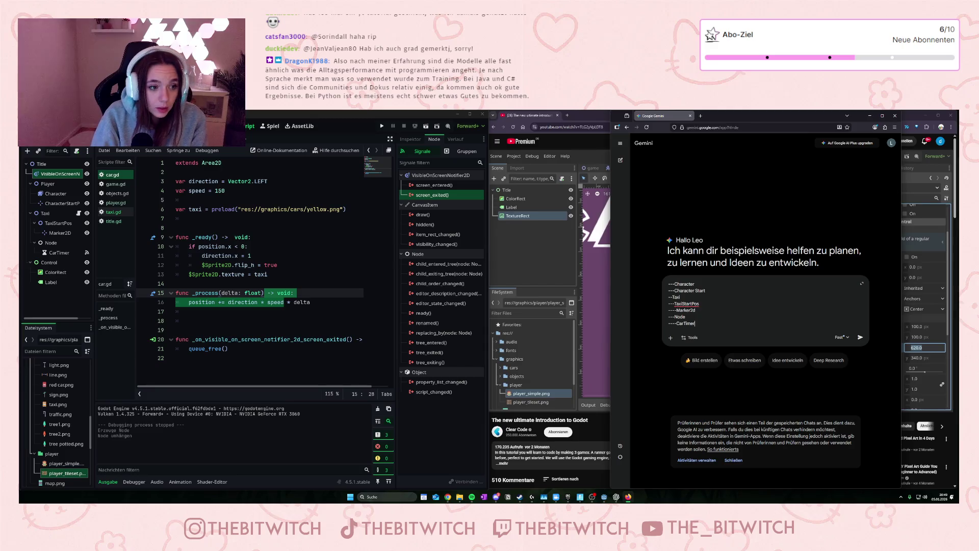
{"action": "key", "text": "shift+Return"}
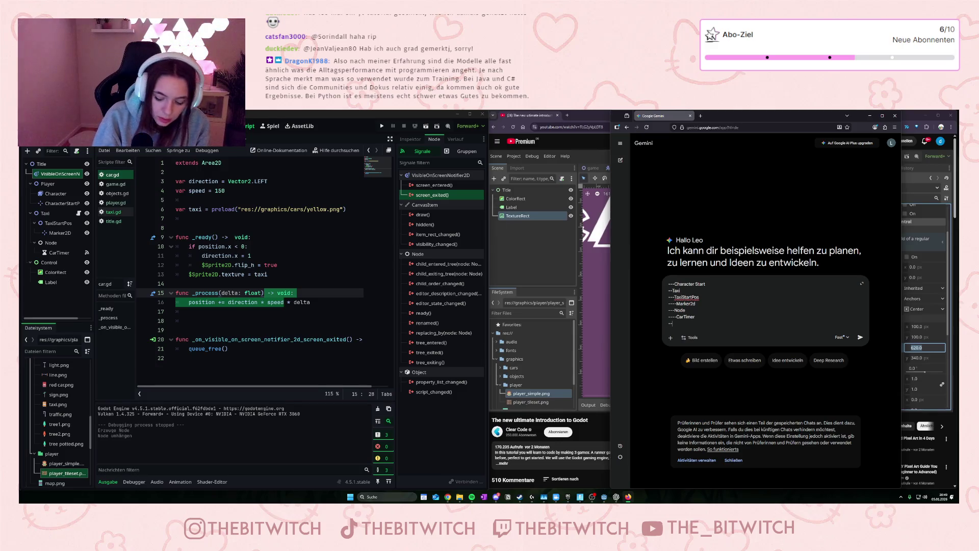
Add Control, ColorRect, Label and VisibleOnScreenNotifier lines, then begin 'Code für Taxi.gd'.
{"action": "type", "text": "ontrol"}
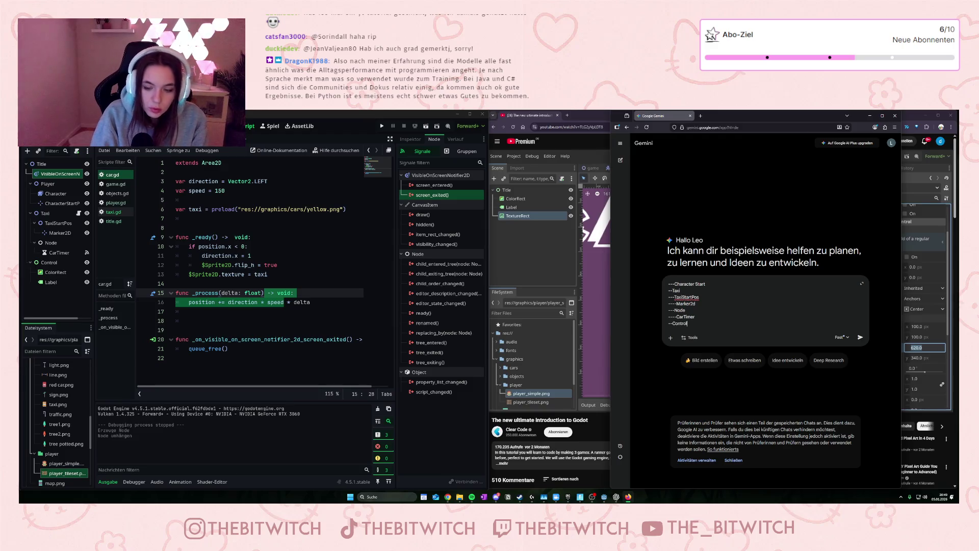
{"action": "key", "text": "shift+Return"}
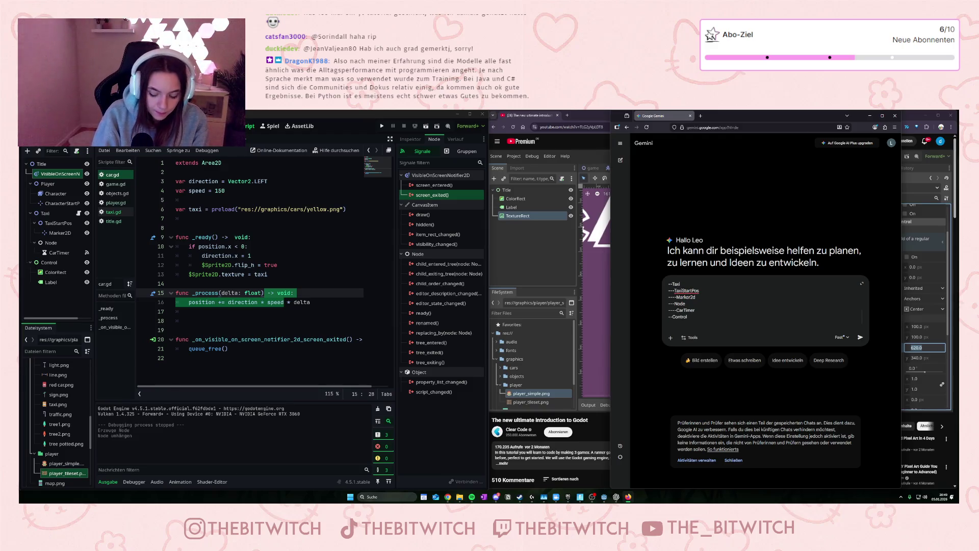
{"action": "type", "text": "ColorRect"}
{"action": "key", "text": "shift+Return"}
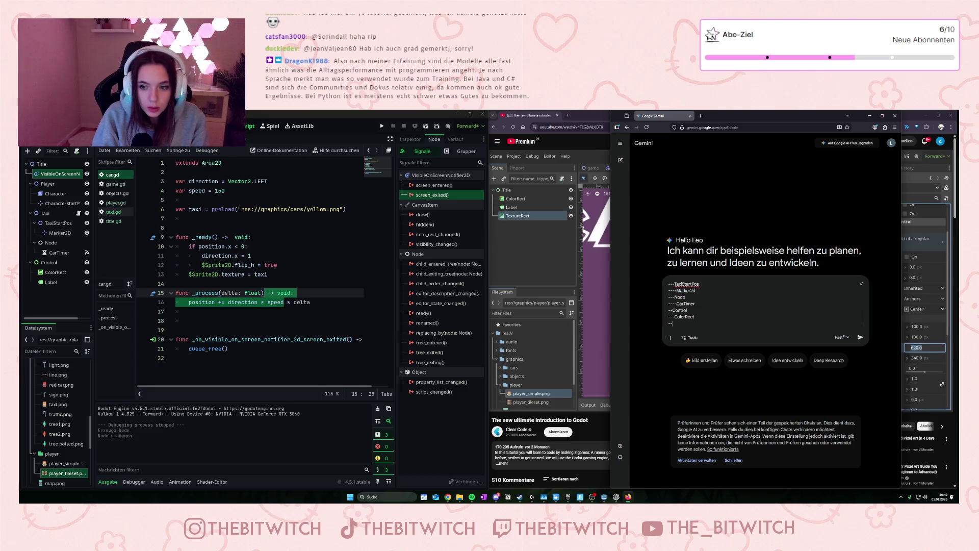
{"action": "type", "text": "Label"}
{"action": "key", "text": "shift+Return"}
{"action": "type", "text": "-V"}
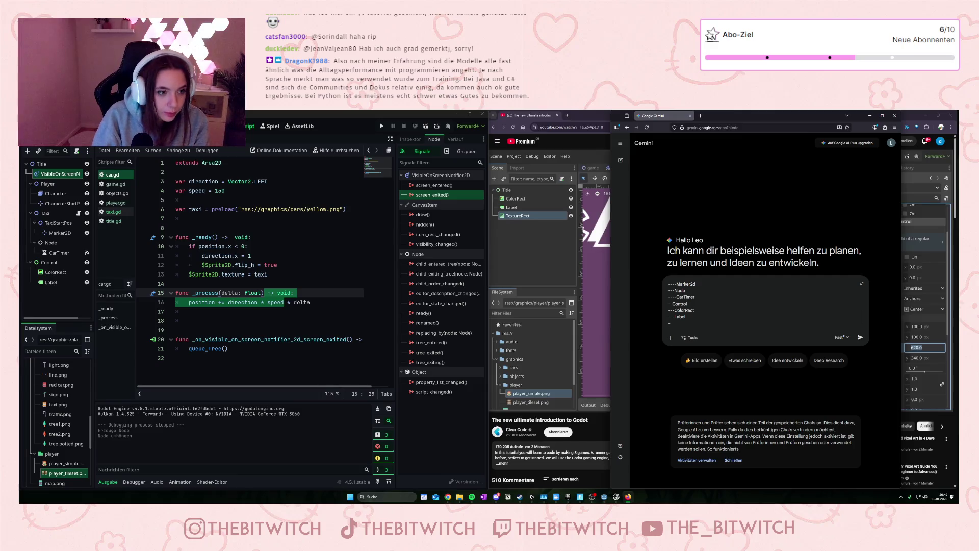
{"action": "type", "text": "isibleOnScr"}
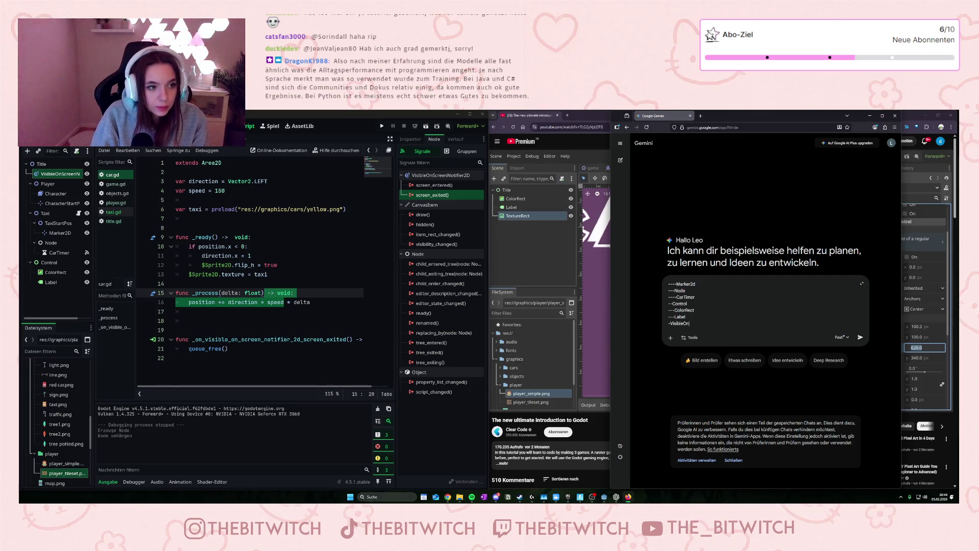
{"action": "type", "text": "eenNo"}
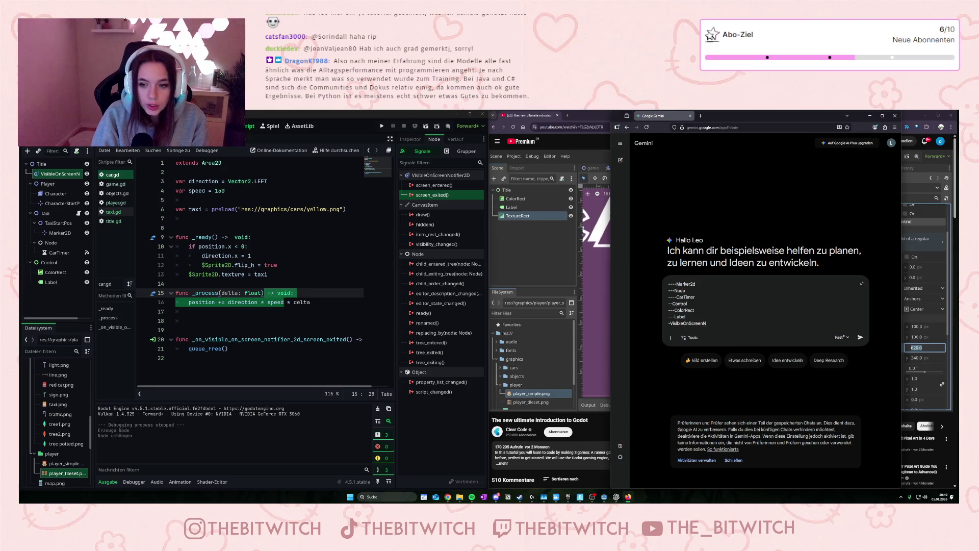
{"action": "type", "text": "tifier"}
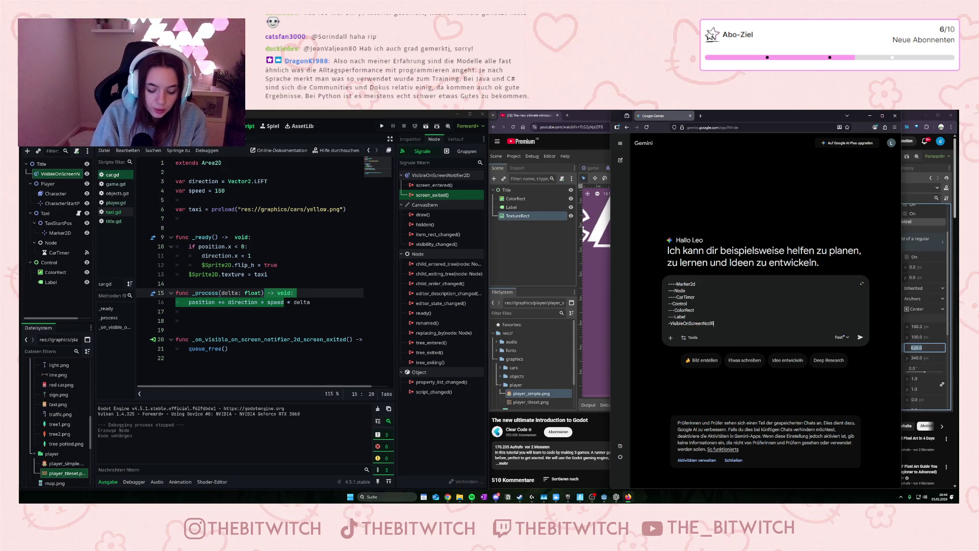
{"action": "key", "text": "shift+Return"}
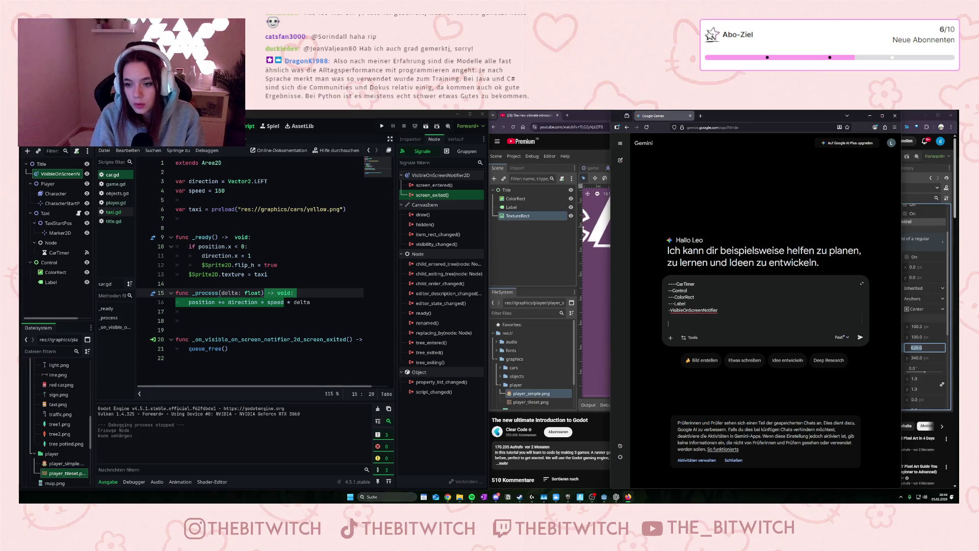
{"action": "key", "text": "shift+Return"}
{"action": "type", "text": "Code f"}
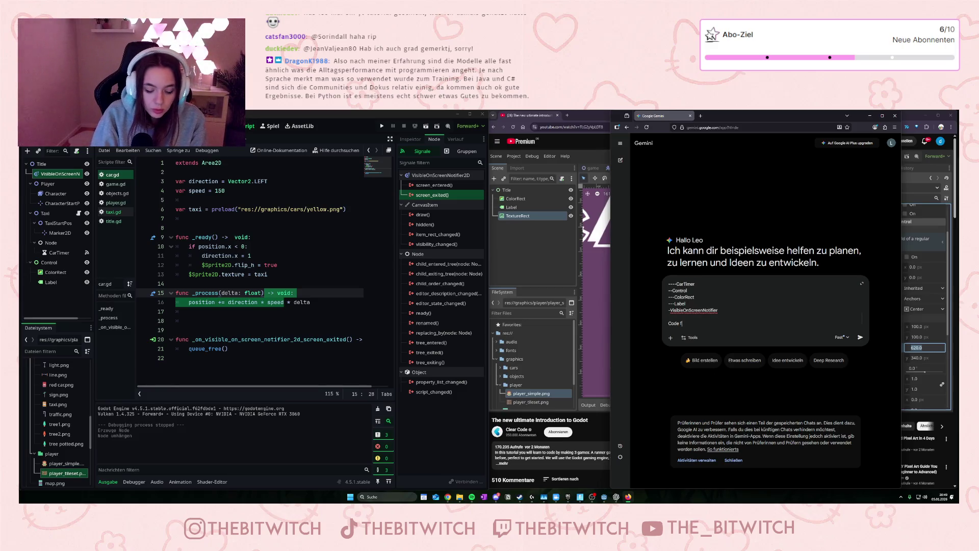
{"action": "type", "text": "ür Ta"}
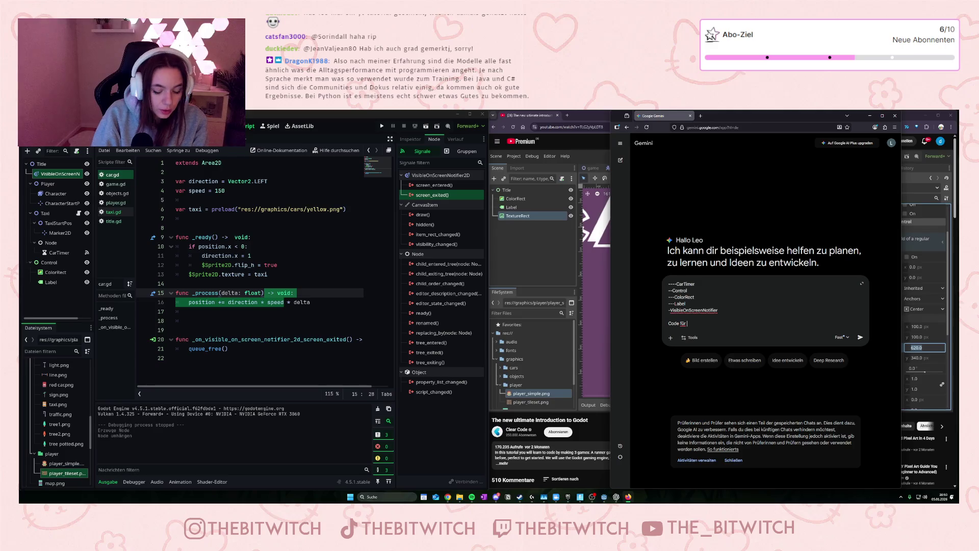
{"action": "type", "text": "xi.gd"}
Paste the full taxi.gd script below 'Code für Taxi.gd' and begin 'Der greift auf'.
{"action": "left_click", "coordinate": [114, 211]}
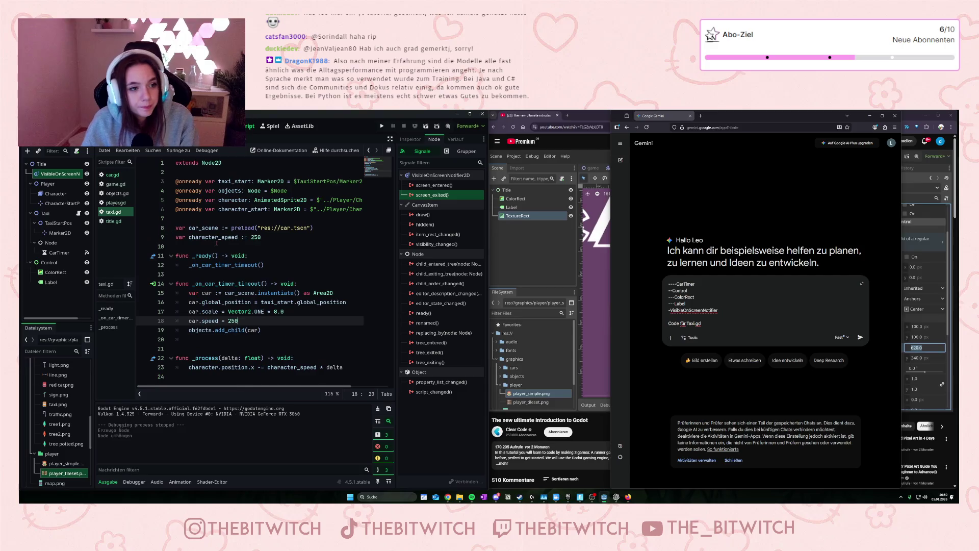
{"action": "key", "text": "ctrl+a"}
{"action": "left_click", "coordinate": [732, 311]}
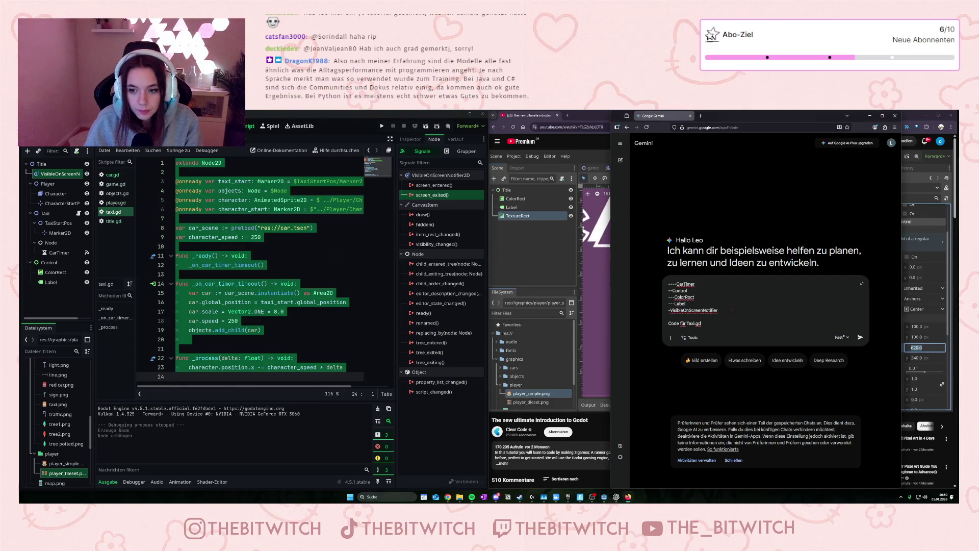
{"action": "key", "text": "shift+Return"}
{"action": "key", "text": "shift+Return"}
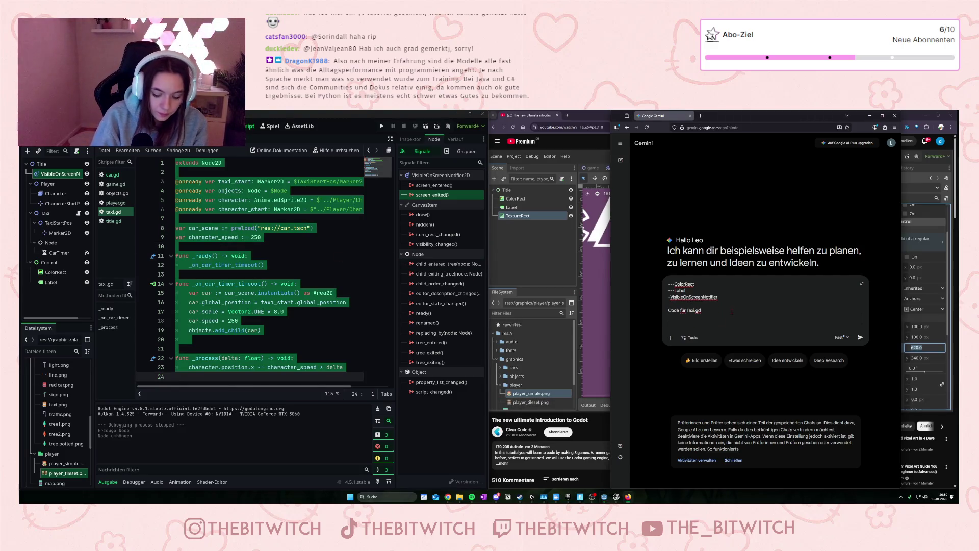
{"action": "key", "text": "ctrl+v"}
{"action": "key", "text": "shift+Return"}
{"action": "key", "text": "shift+Return"}
{"action": "type", "text": "Der"}
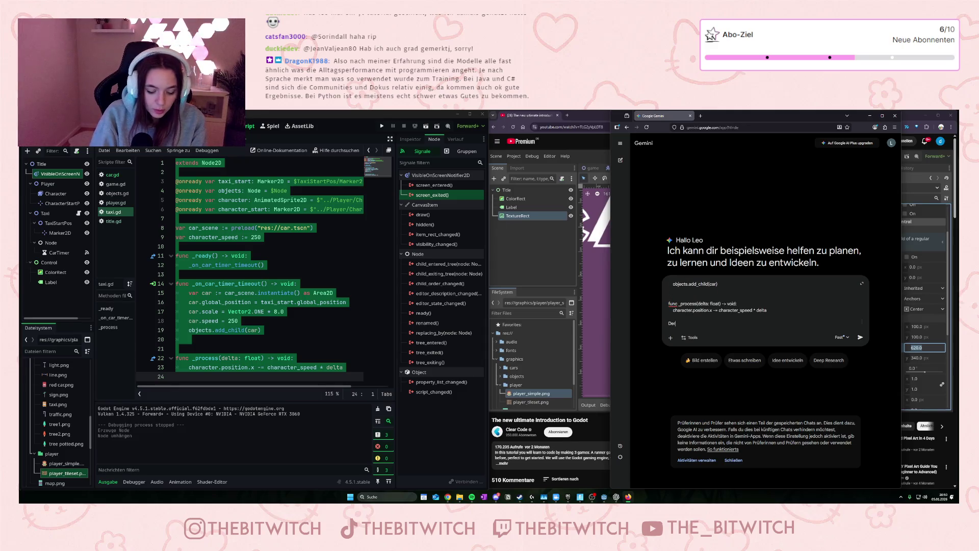
{"action": "type", "text": " greift auf"}
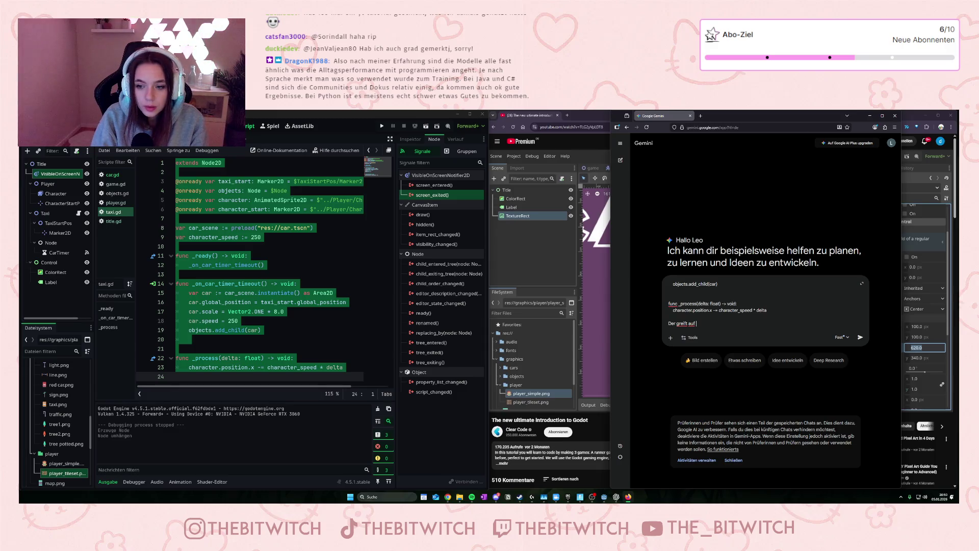
{"action": "left_click", "coordinate": [280, 248]}
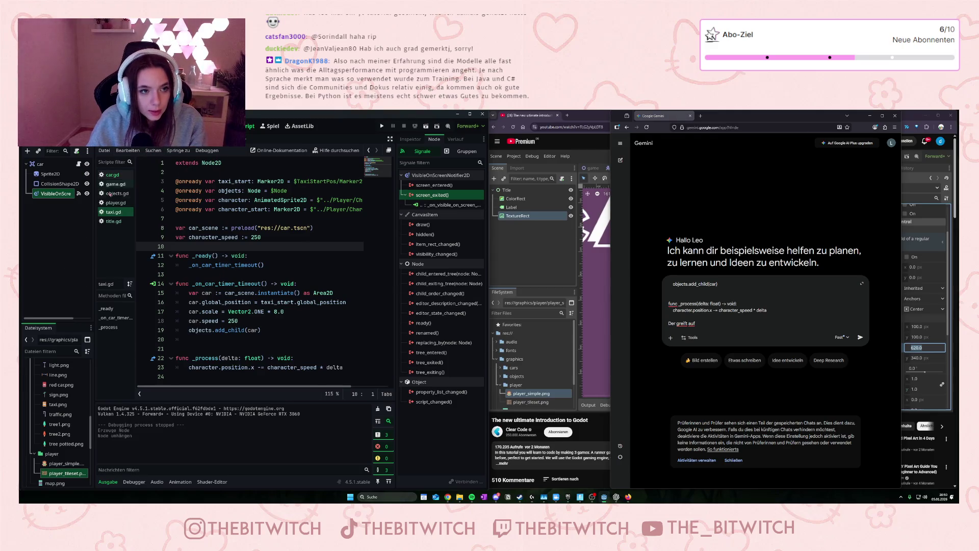
Complete 'Der greift auf car.gd zurück' and paste the full car.gd script below it.
{"action": "left_click", "coordinate": [113, 174]}
{"action": "left_click", "coordinate": [233, 256]}
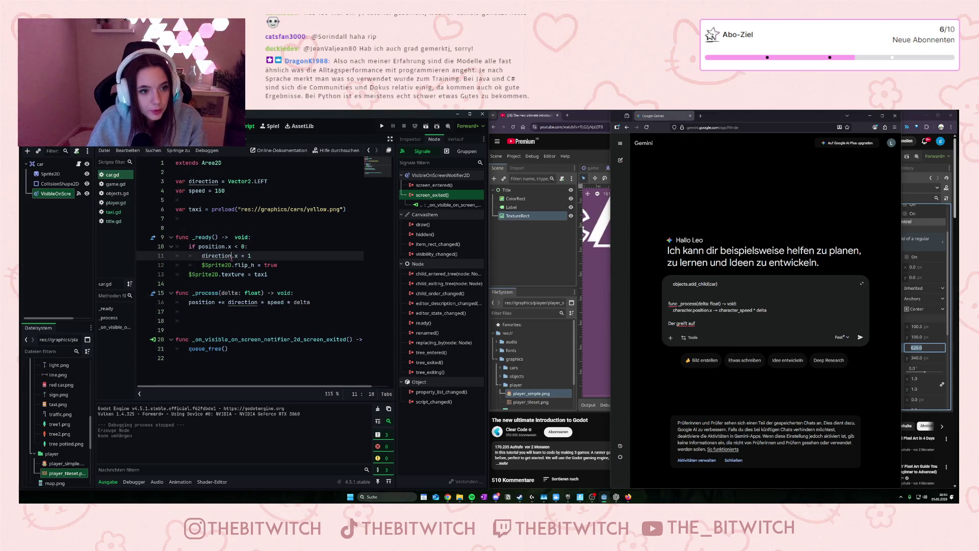
{"action": "key", "text": "ctrl+a"}
{"action": "left_click", "coordinate": [717, 332]}
{"action": "type", "text": "car."}
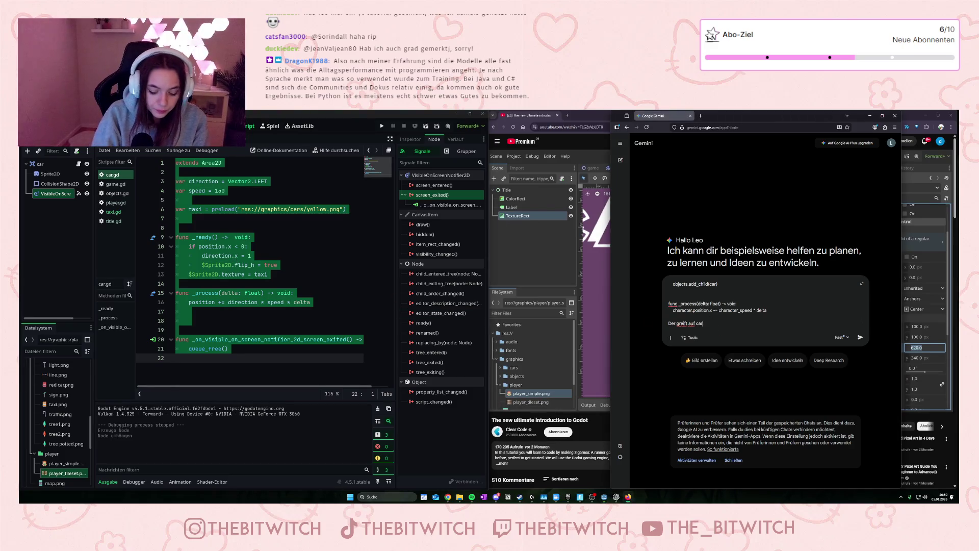
{"action": "type", "text": "gd z"}
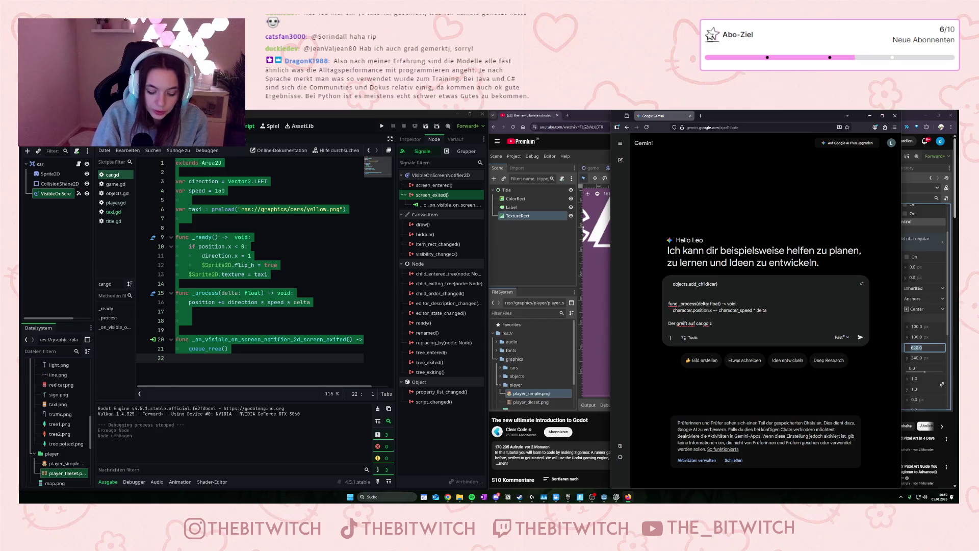
{"action": "type", "text": "urüc"}
{"action": "key", "text": "shift+Return"}
{"action": "key", "text": "shift+Return"}
{"action": "key", "text": "ctrl+v"}
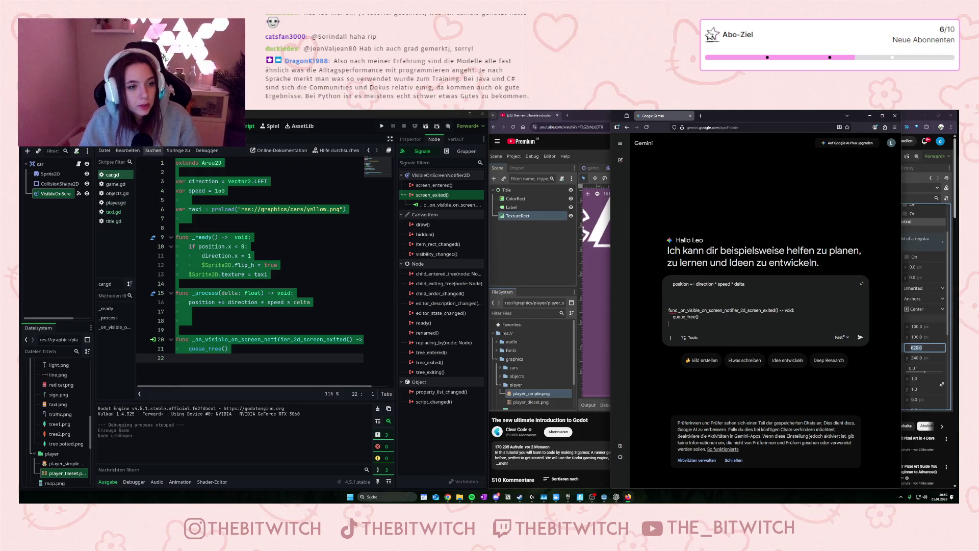
Return the editor to the Title scene and start the character-removal request sentence in the prompt.
{"action": "left_click", "coordinate": [225, 139]}
{"action": "left_click", "coordinate": [225, 295]}
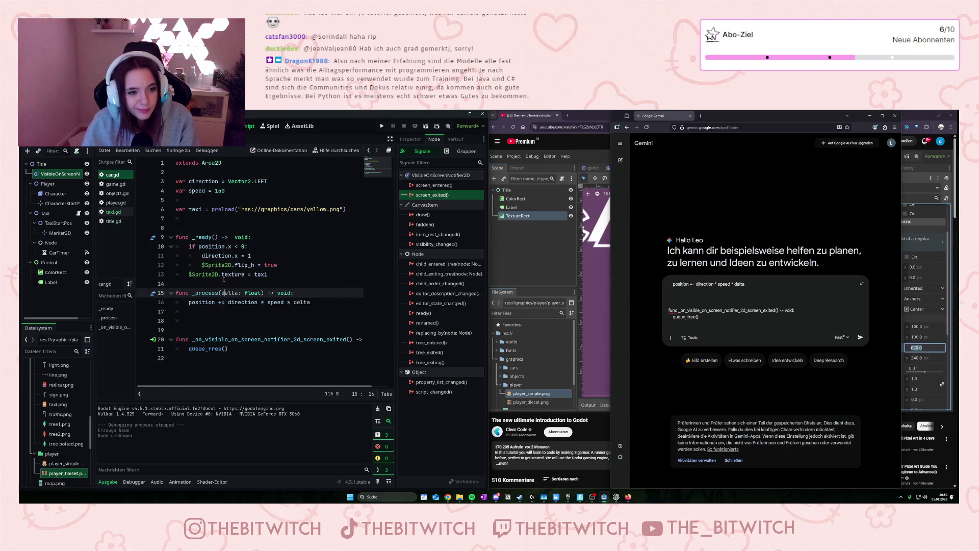
{"action": "left_click", "coordinate": [678, 326]}
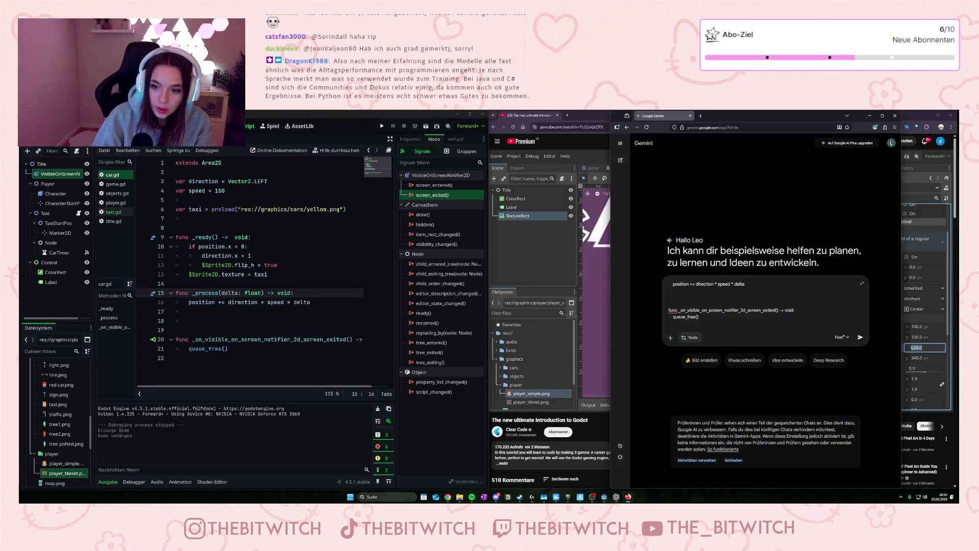
{"action": "type", "text": "Der C"}
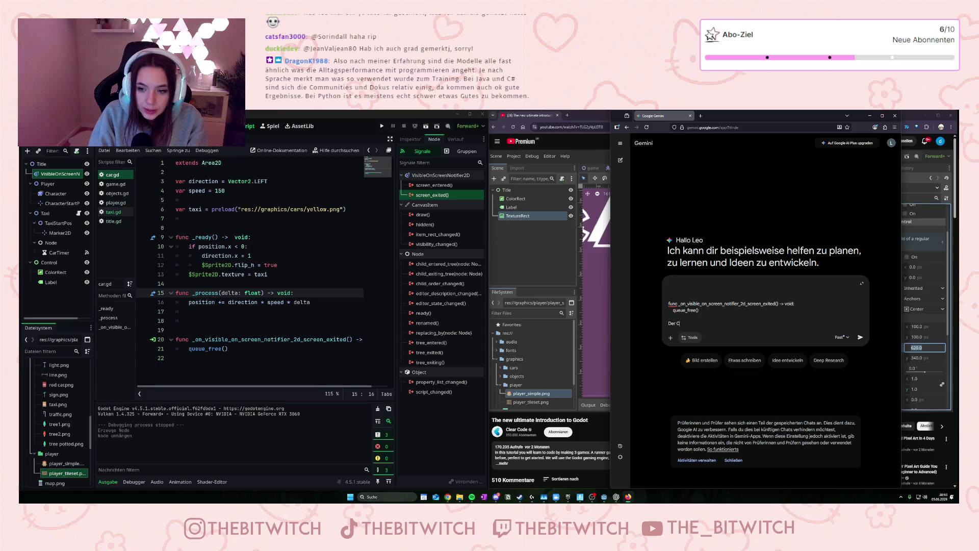
{"action": "type", "text": "haracter sollte genau wie das auto nach dem verlassen des bilds"}
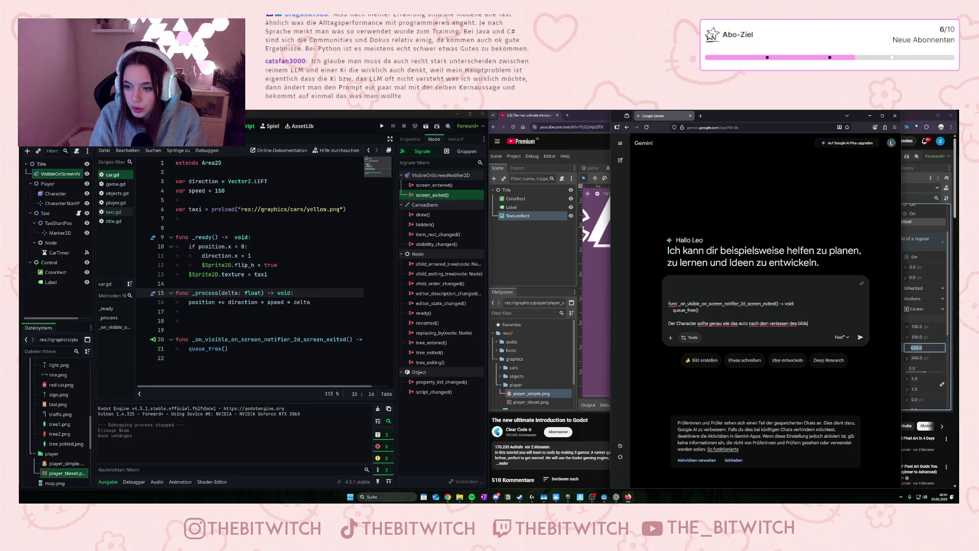
{"action": "type", "text": "irms gelöscht werden und mit dem"}
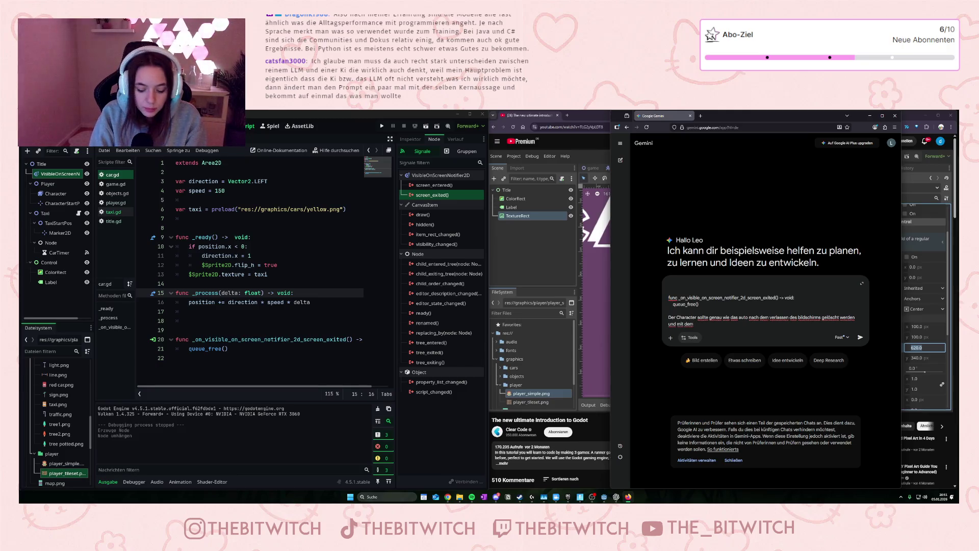
{"action": "type", "text": " timer"}
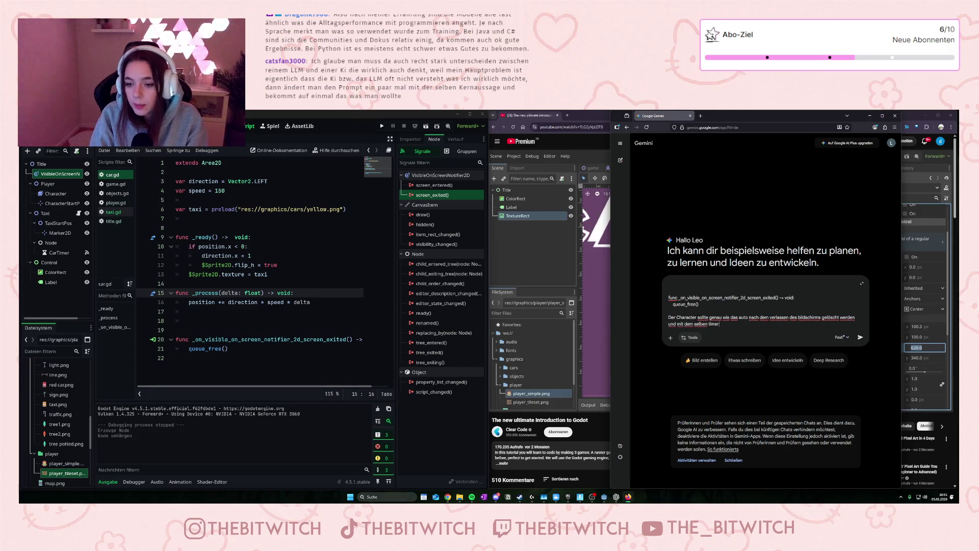
{"action": "type", "text": "m gleichen"}
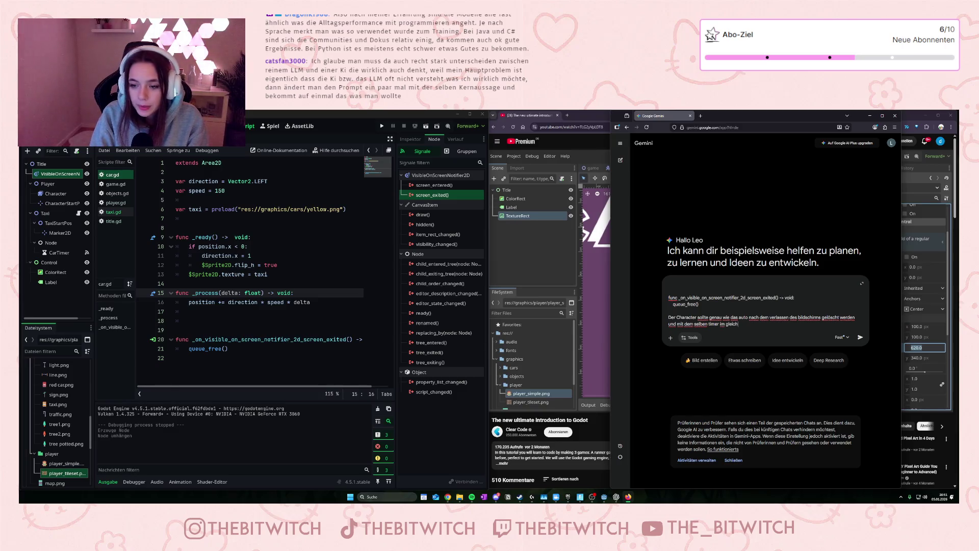
{"action": "type", "text": "mus wie das a"}
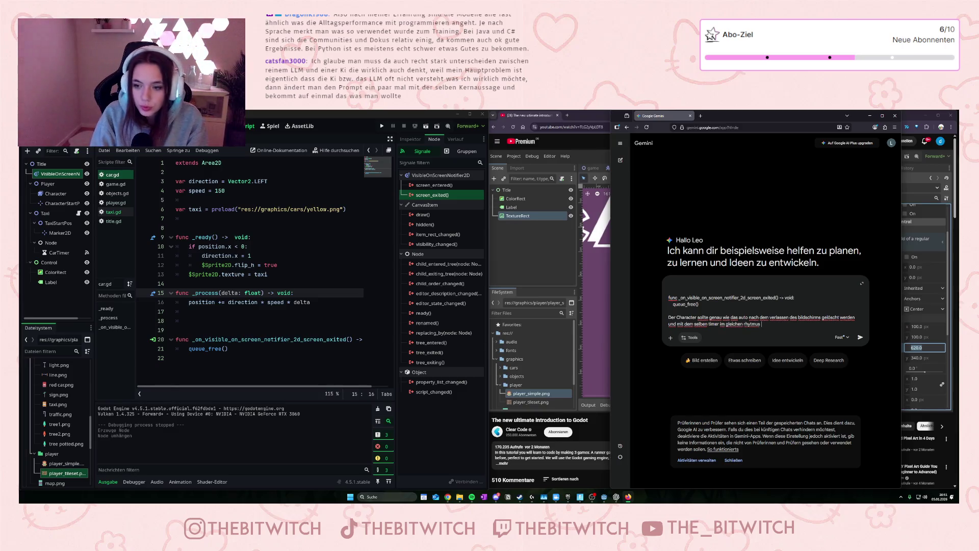
{"action": "type", "text": "der"}
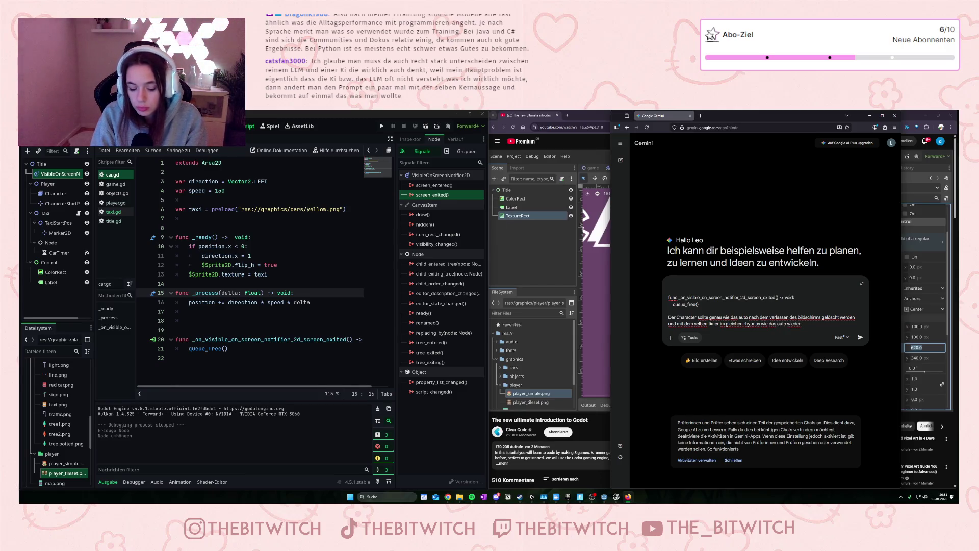
{"action": "type", "text": "uft"}
{"action": "type", "text": "t"}
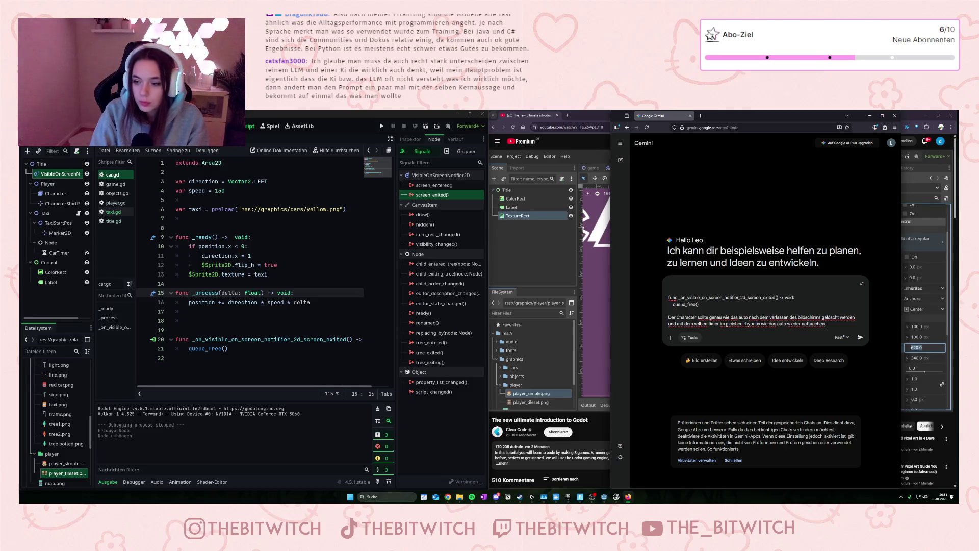
Send the finished prompt asking to sync the character's removal and respawn with the car.
{"action": "key", "text": "Return"}
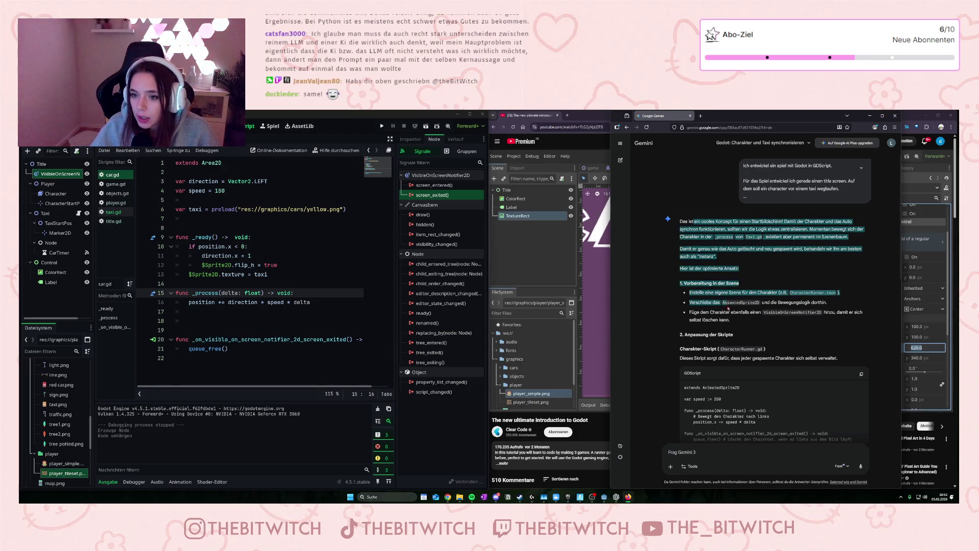
Scroll through Gemini's reply to the Taxi-Skript code block and back up.
{"action": "scroll", "coordinate": [727, 295], "scroll_direction": "down", "scroll_amount": 4}
{"action": "scroll", "coordinate": [728, 294], "scroll_direction": "up", "scroll_amount": 4}
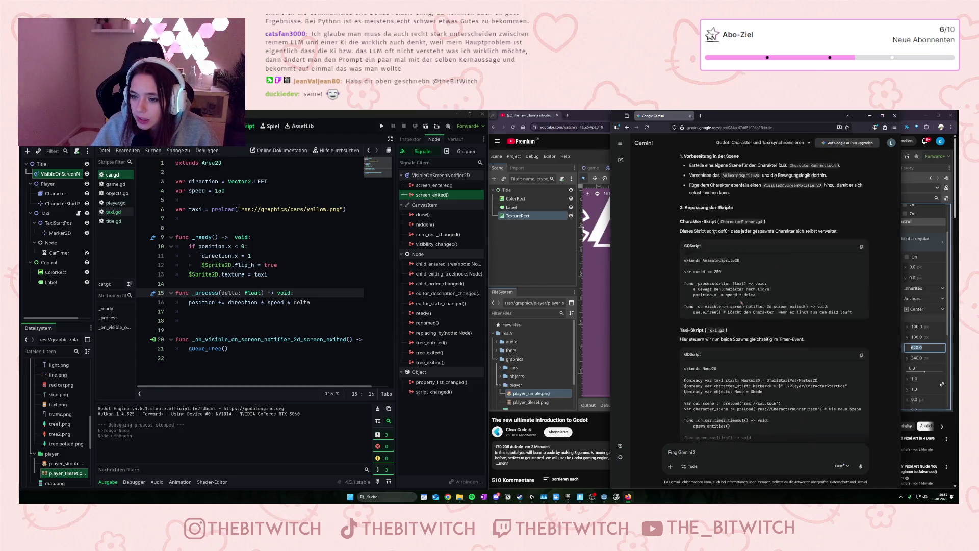
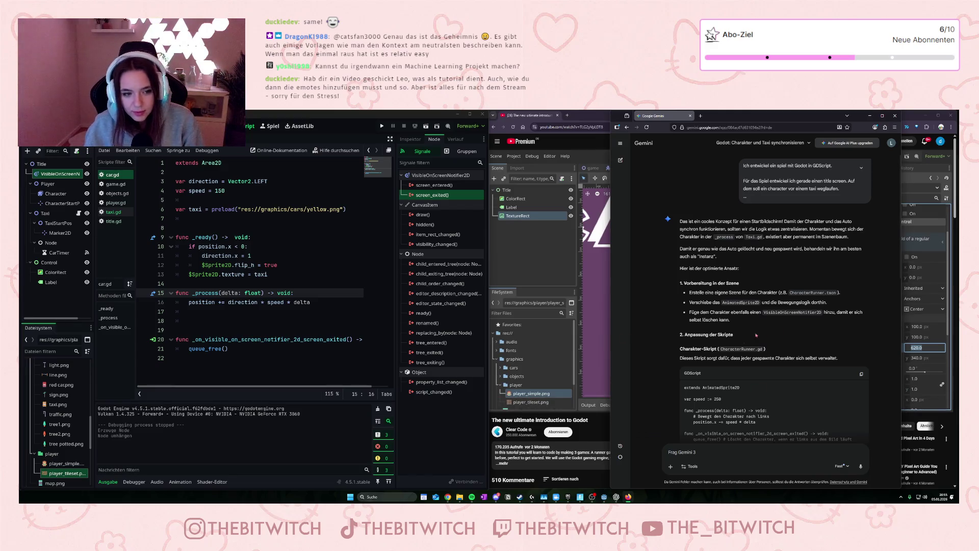
Read through Gemini's CharacterRunner proposal with separate character and taxi scripts, then open the response mode picker.
{"action": "scroll", "coordinate": [761, 286], "scroll_direction": "down", "scroll_amount": 2}
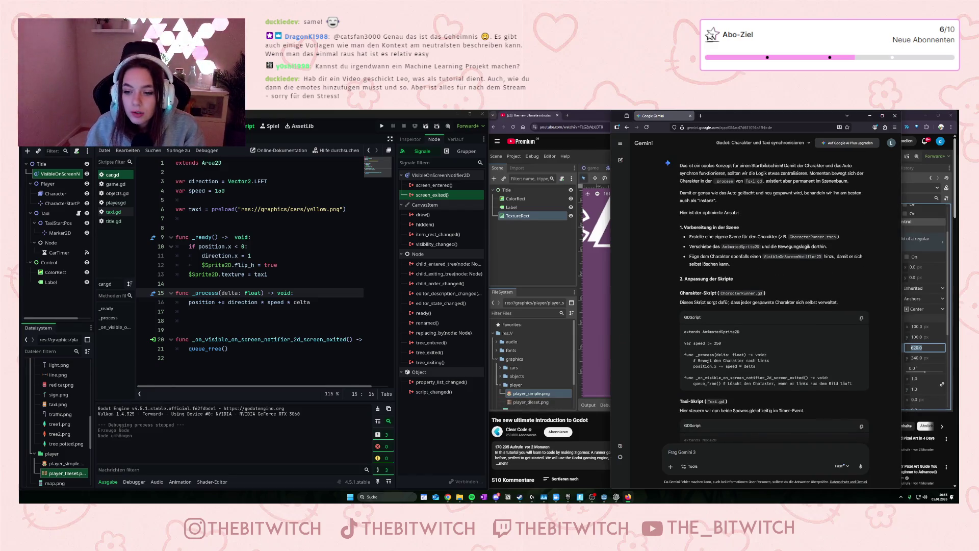
{"action": "scroll", "coordinate": [819, 383], "scroll_direction": "down", "scroll_amount": 1}
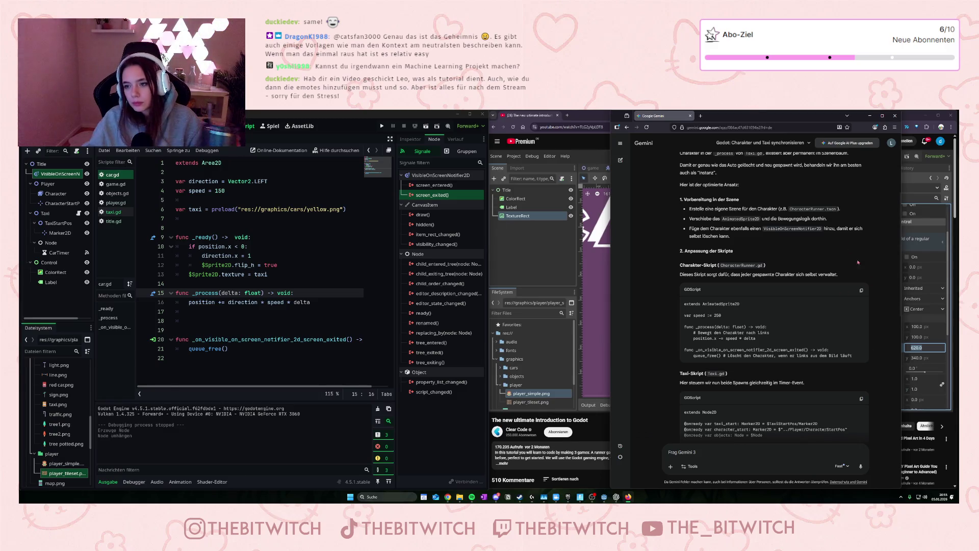
{"action": "left_click_drag", "start_coordinate": [840, 209], "coordinate": [687, 213]}
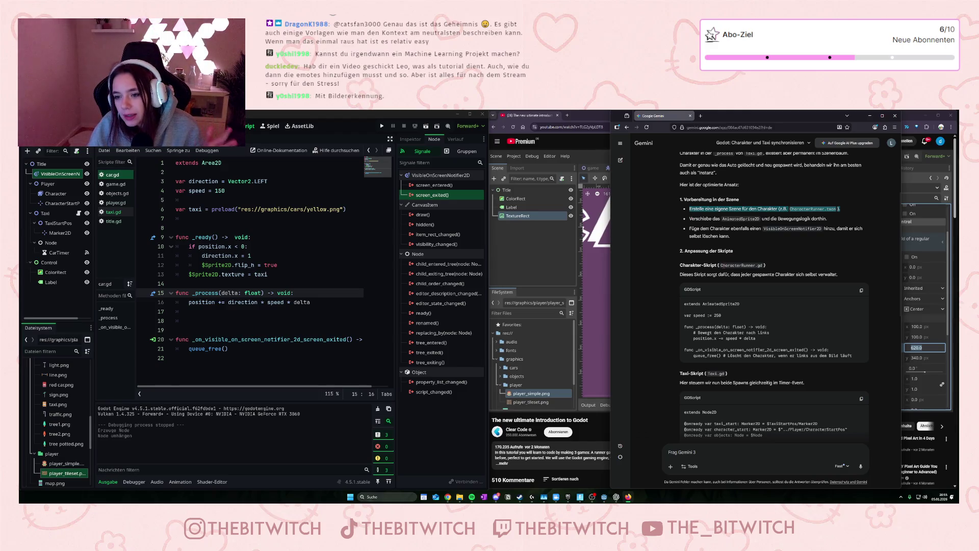
{"action": "left_click", "coordinate": [733, 242]}
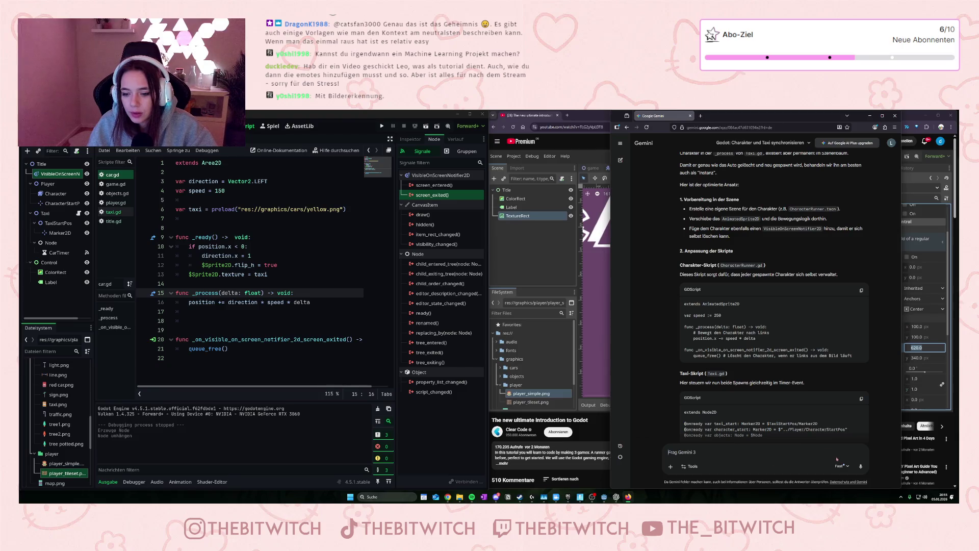
{"action": "left_click", "coordinate": [839, 466]}
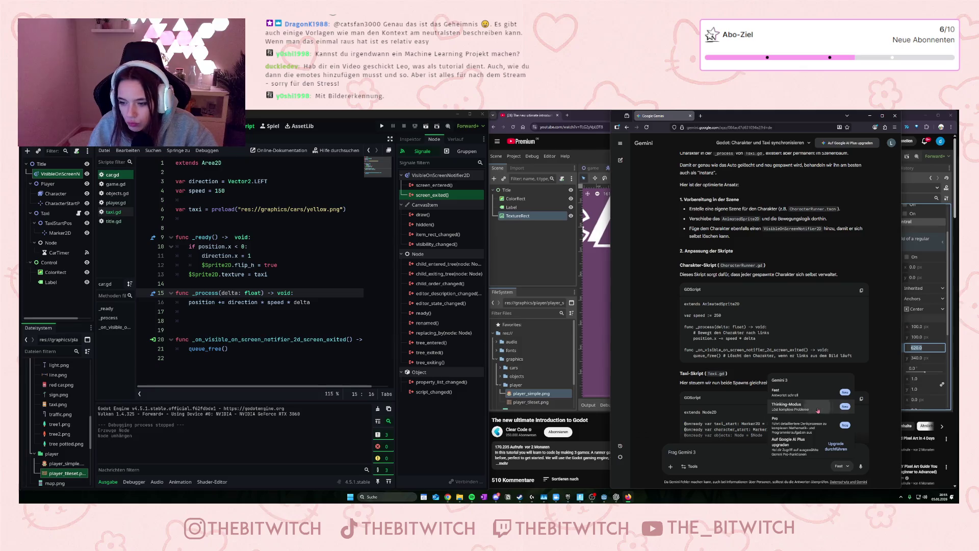
Switch to Thinking-Modus and send 'Ohne strukturänderungen. Ich will es so einbinden, wie es aktuell ist.'.
{"action": "left_click", "coordinate": [818, 410]}
{"action": "type", "text": "Ohne e"}
{"action": "key", "text": "BackSpace"}
{"action": "key", "text": "BackSpace"}
{"action": "key", "text": "BackSpace"}
{"action": "type", "text": "struktur"}
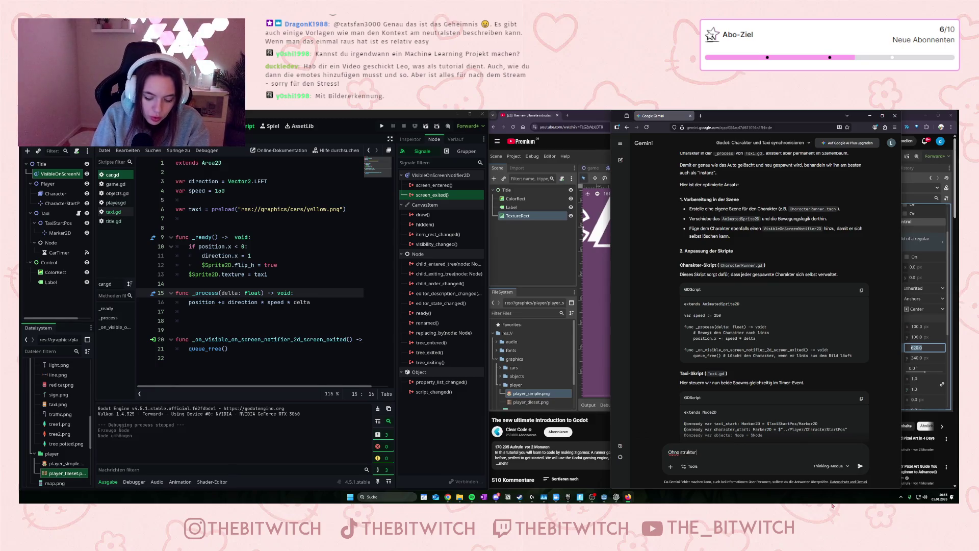
{"action": "type", "text": "änderungen. Ic"}
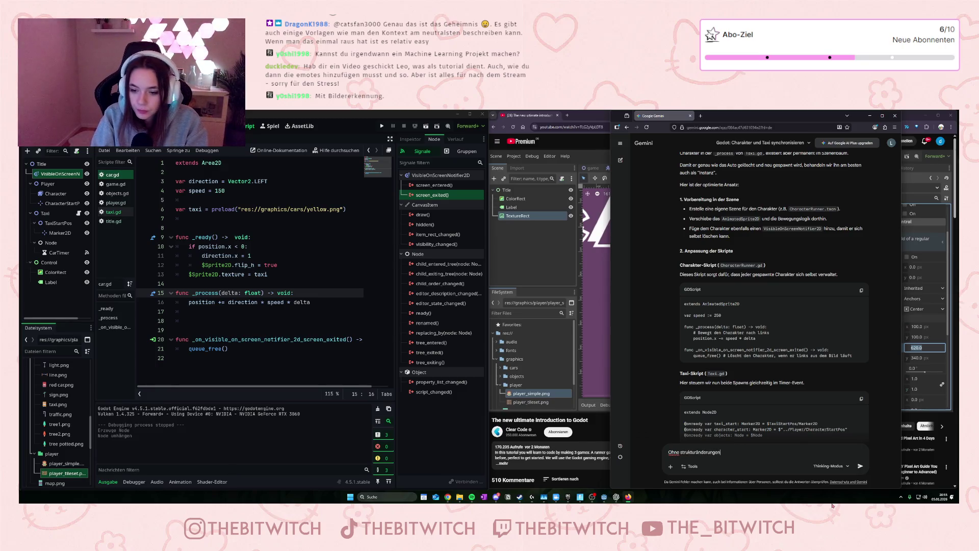
{"action": "type", "text": "h will es so einbi"}
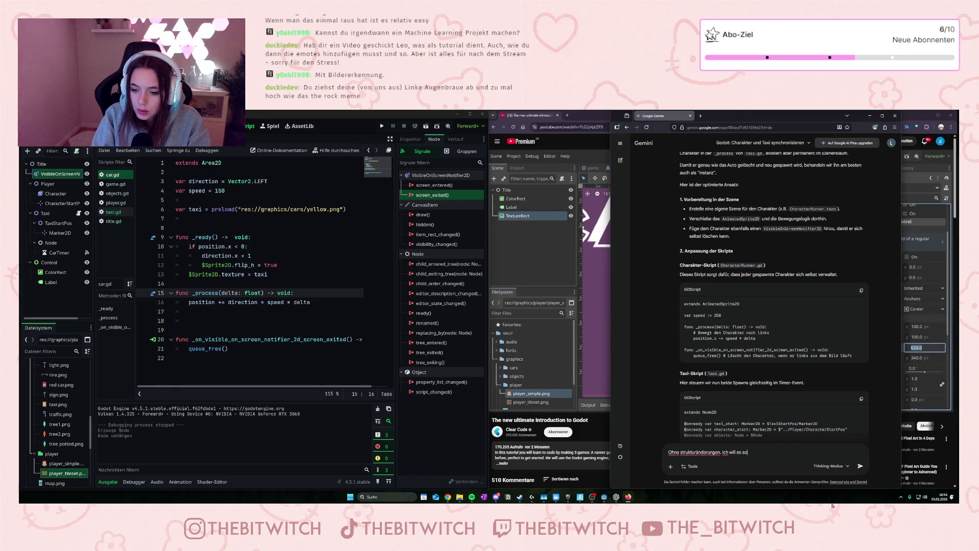
{"action": "type", "text": "nden, wie es aktu"}
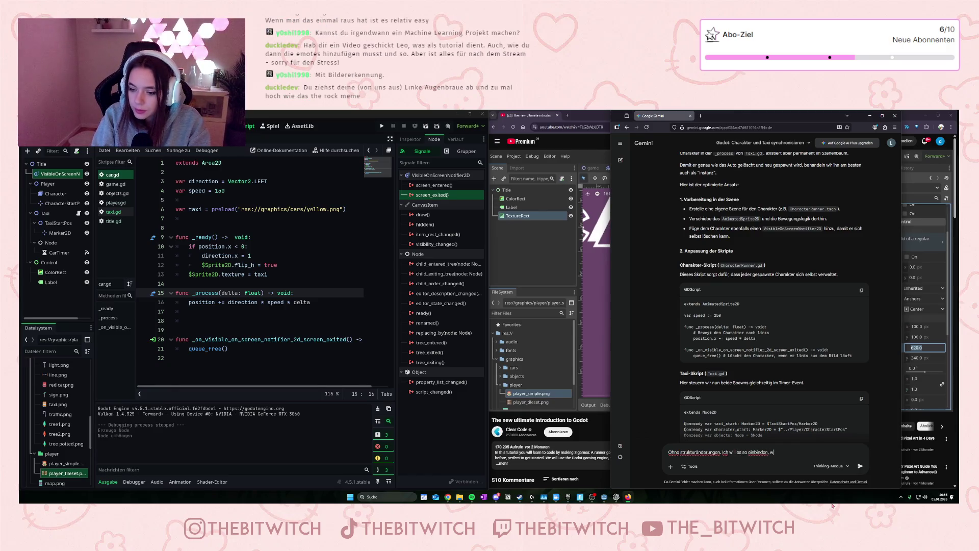
{"action": "type", "text": "ell ist."}
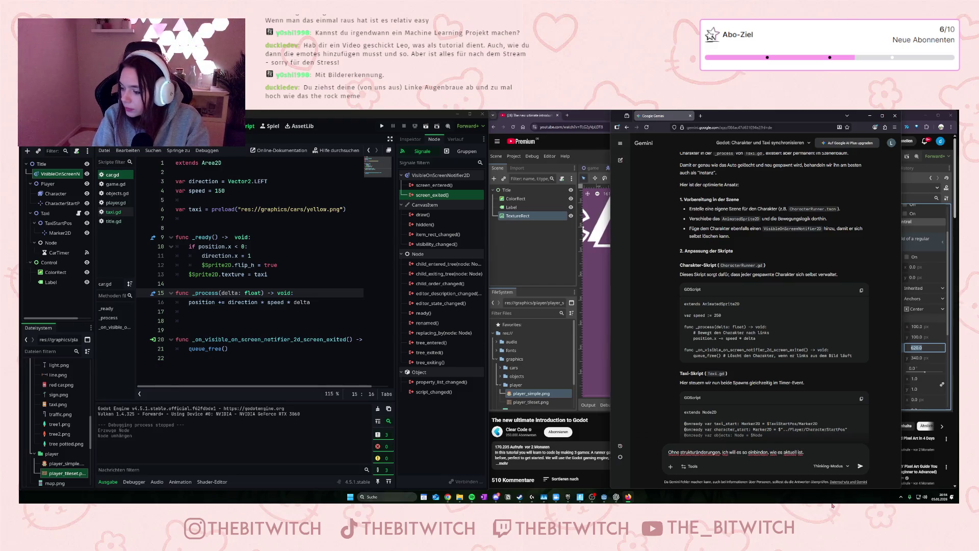
{"action": "key", "text": "Return"}
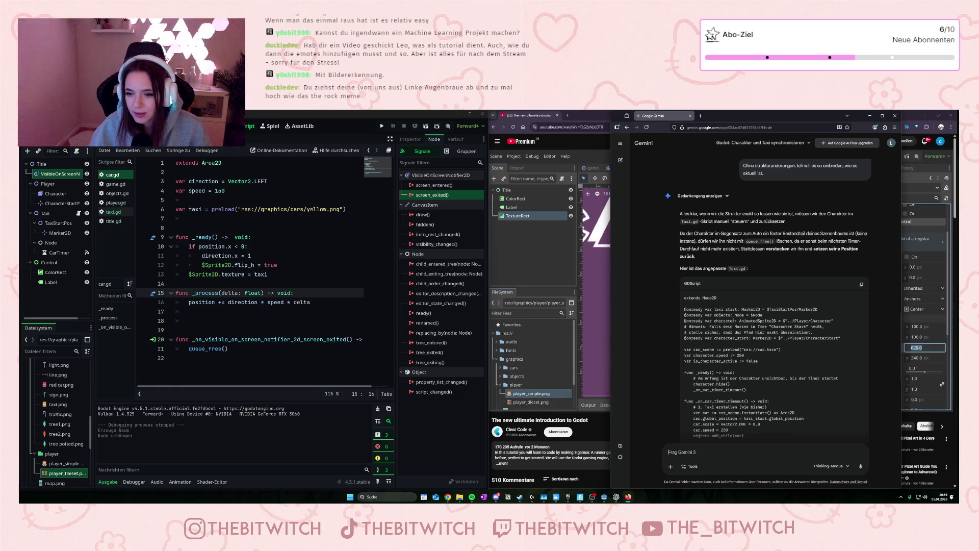
{"action": "scroll", "coordinate": [775, 296], "scroll_direction": "down", "scroll_amount": 4}
{"action": "scroll", "coordinate": [754, 304], "scroll_direction": "up", "scroll_amount": 2}
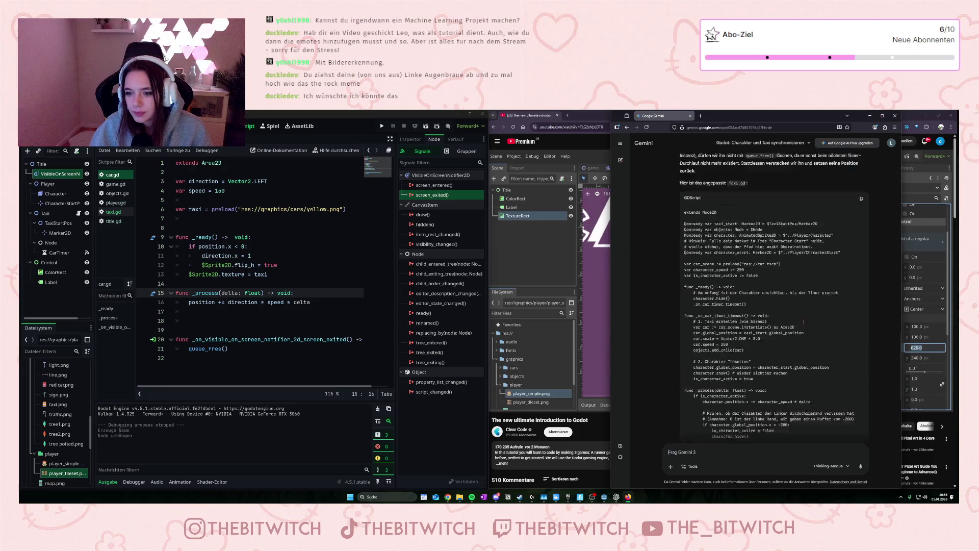
{"action": "triple_click", "coordinate": [754, 304]}
{"action": "left_click", "coordinate": [754, 304]}
{"action": "scroll", "coordinate": [756, 327], "scroll_direction": "down", "scroll_amount": 2}
{"action": "scroll", "coordinate": [758, 356], "scroll_direction": "up", "scroll_amount": 3}
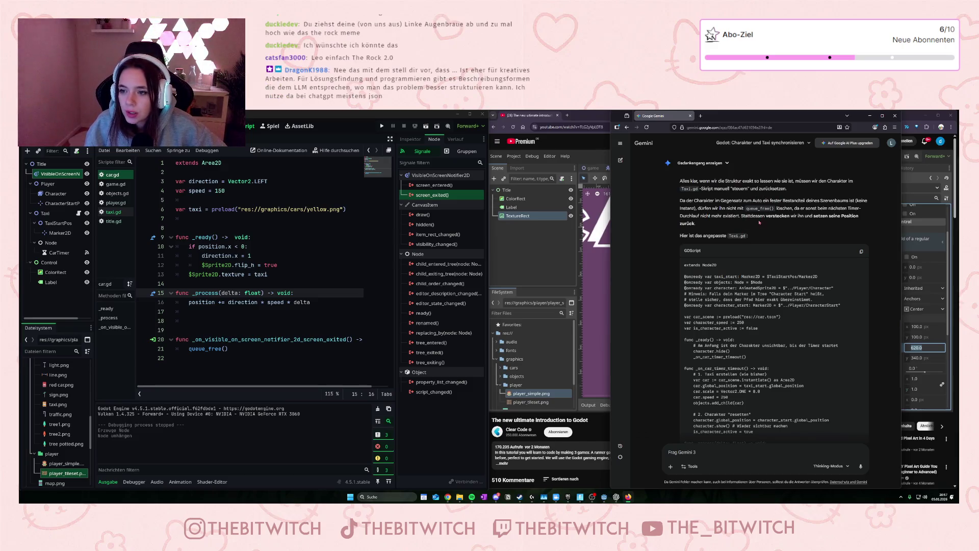
{"action": "scroll", "coordinate": [756, 219], "scroll_direction": "down", "scroll_amount": 2}
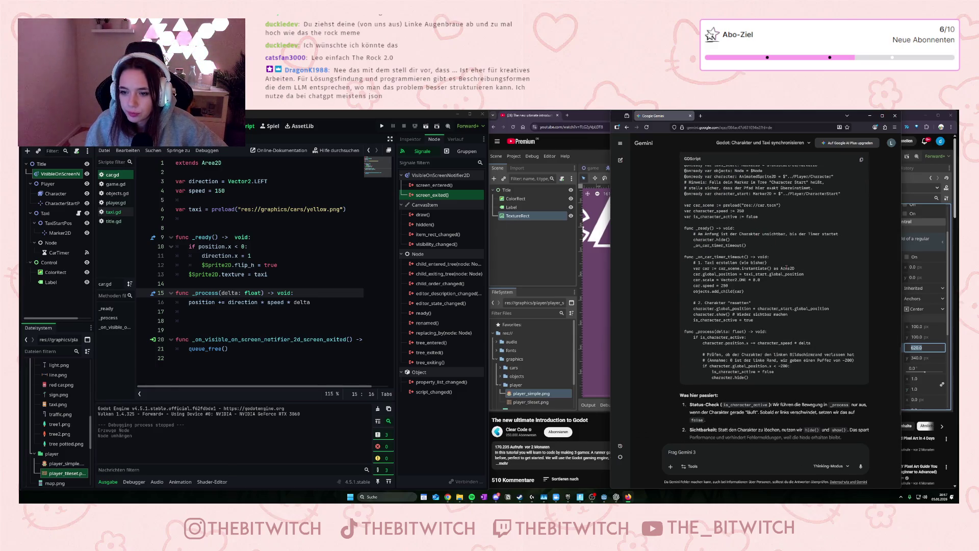
Review the .global_position reset line, then draft 'Der Character kann von anfang an sichtbar sein…' in the prompt.
{"action": "left_click_drag", "start_coordinate": [714, 309], "coordinate": [753, 310]}
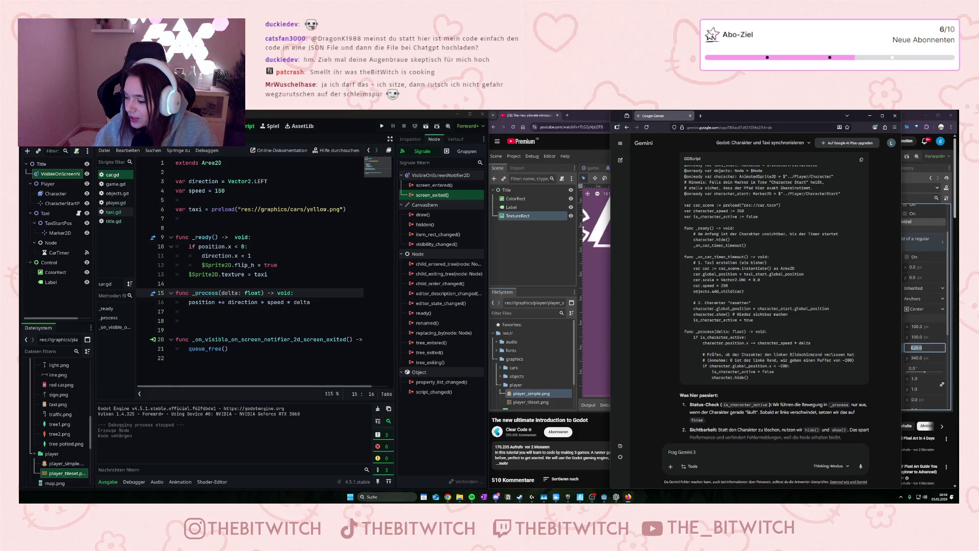
{"action": "scroll", "coordinate": [750, 340], "scroll_direction": "down", "scroll_amount": 1}
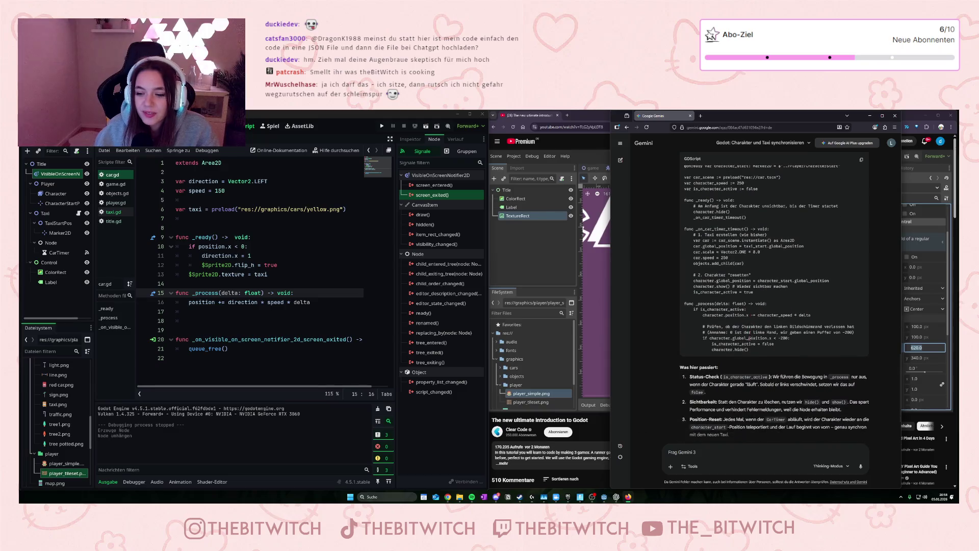
{"action": "scroll", "coordinate": [769, 285], "scroll_direction": "up", "scroll_amount": 3}
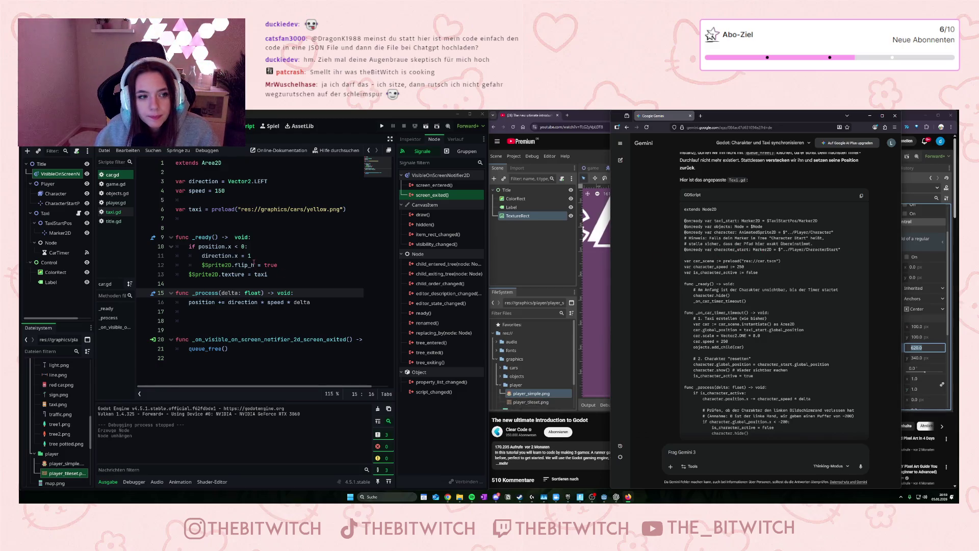
{"action": "scroll", "coordinate": [714, 289], "scroll_direction": "down", "scroll_amount": 1}
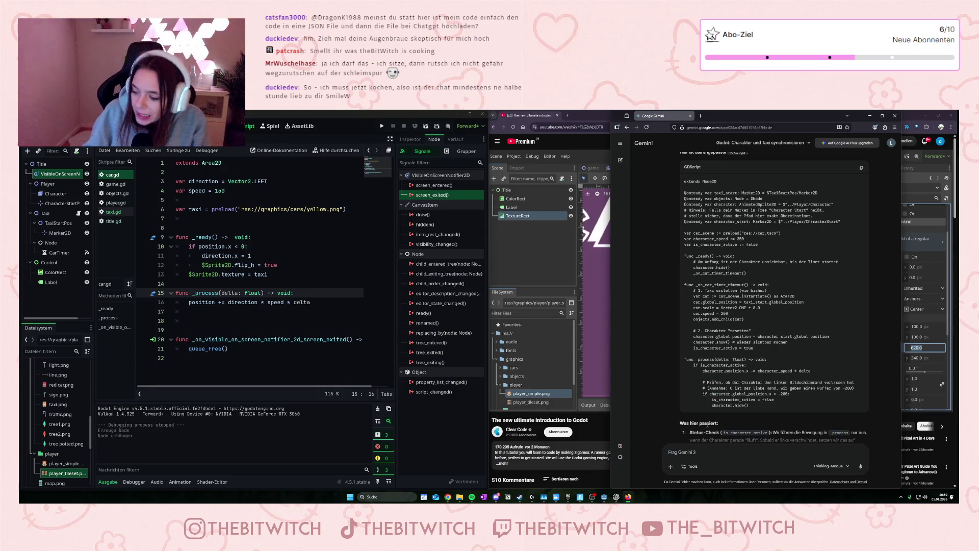
{"action": "left_click", "coordinate": [707, 453]}
{"action": "type", "text": "Der Chara"}
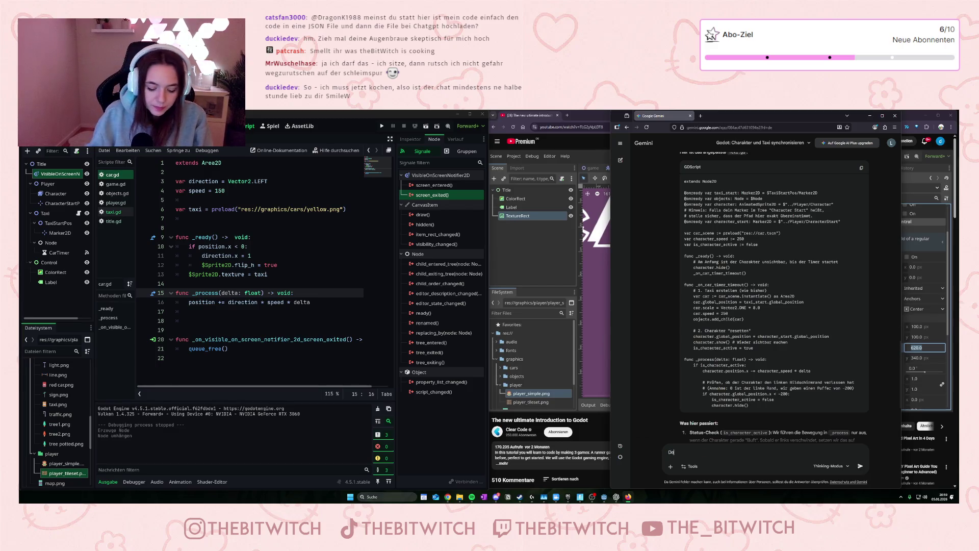
{"action": "type", "text": "cter ka"}
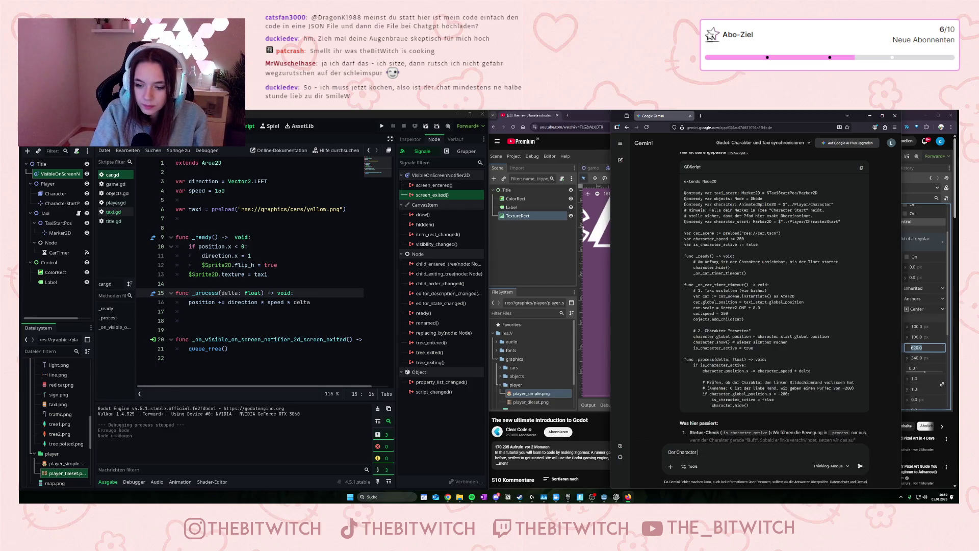
{"action": "type", "text": "nn von anfan"}
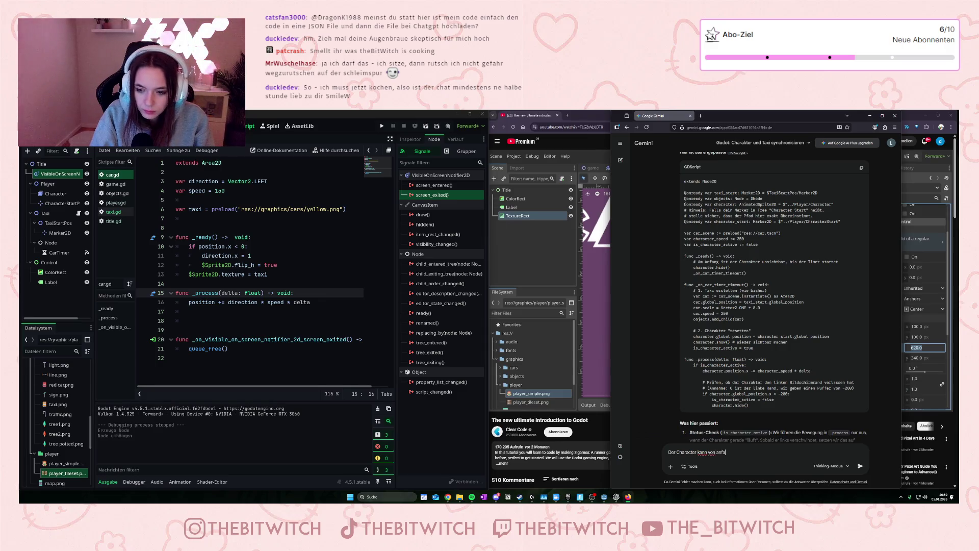
{"action": "type", "text": "g an sichtbar s"}
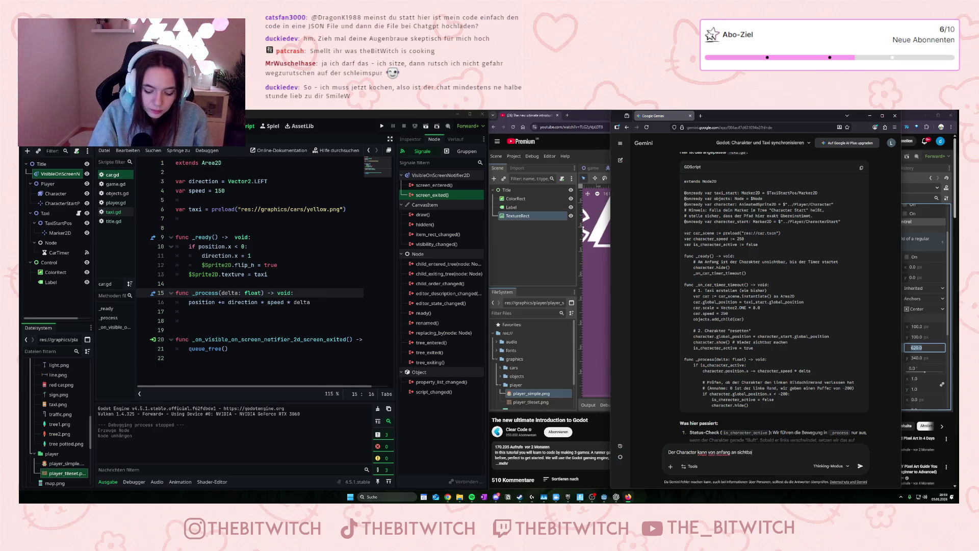
{"action": "type", "text": "ein, weil"}
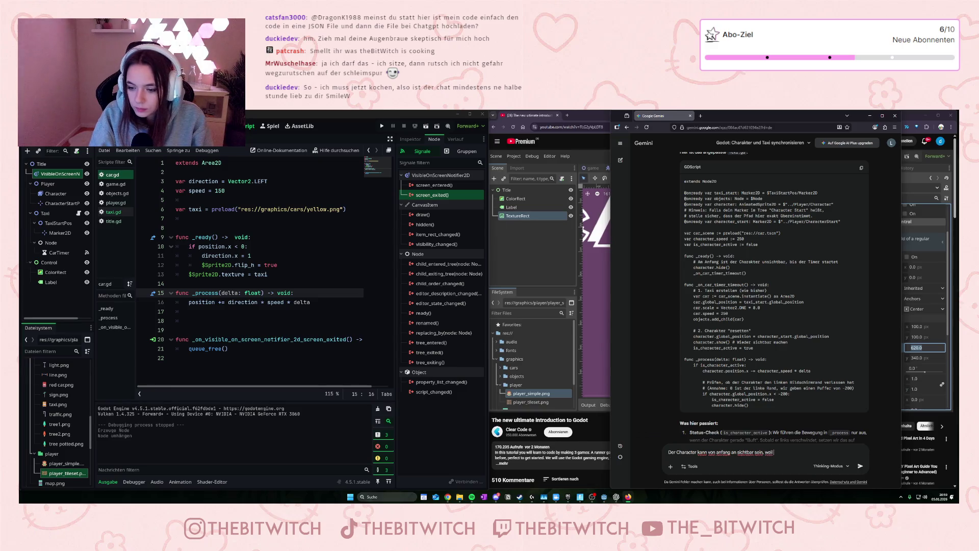
{"action": "type", "text": " er außerhalb des bildschi"}
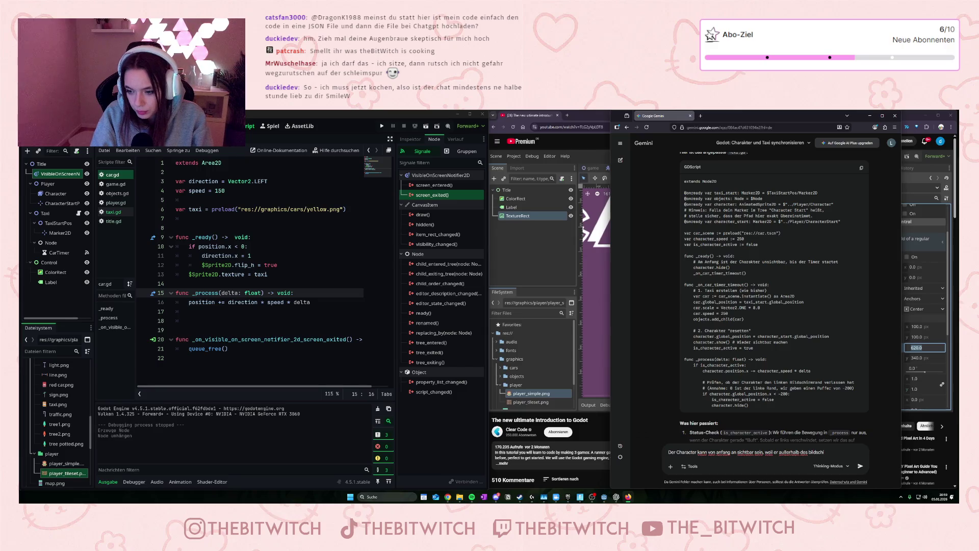
{"action": "type", "text": "rm startet"}
{"action": "type", "text": " und ich will"}
{"action": "type", "text": " keine gl"}
{"action": "type", "text": "obal_posit"}
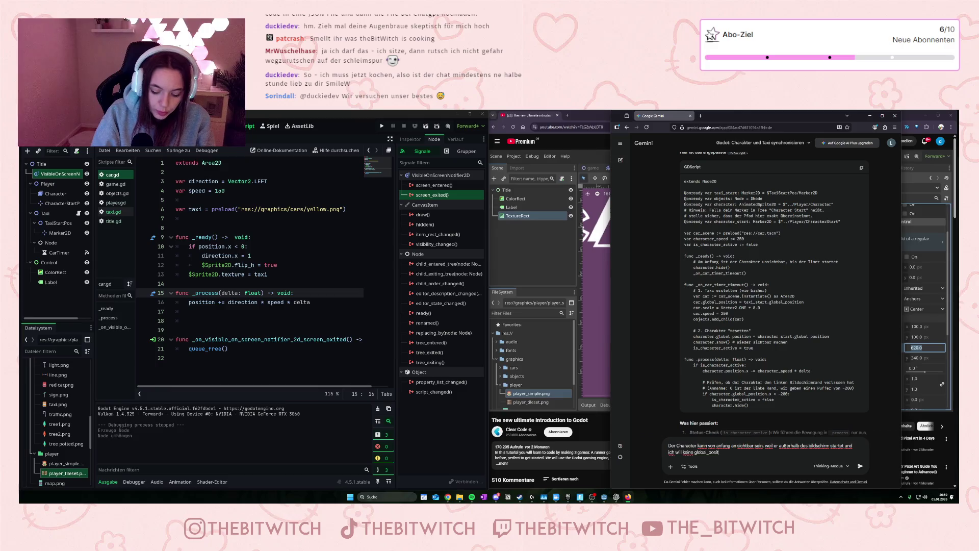
{"action": "type", "text": "ion nutzen, da "}
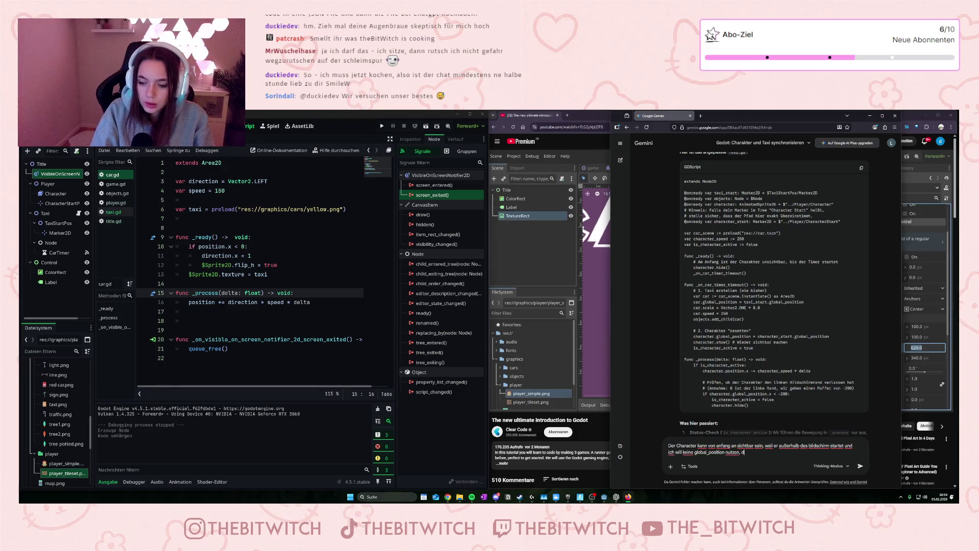
{"action": "type", "text": "das irreleva"}
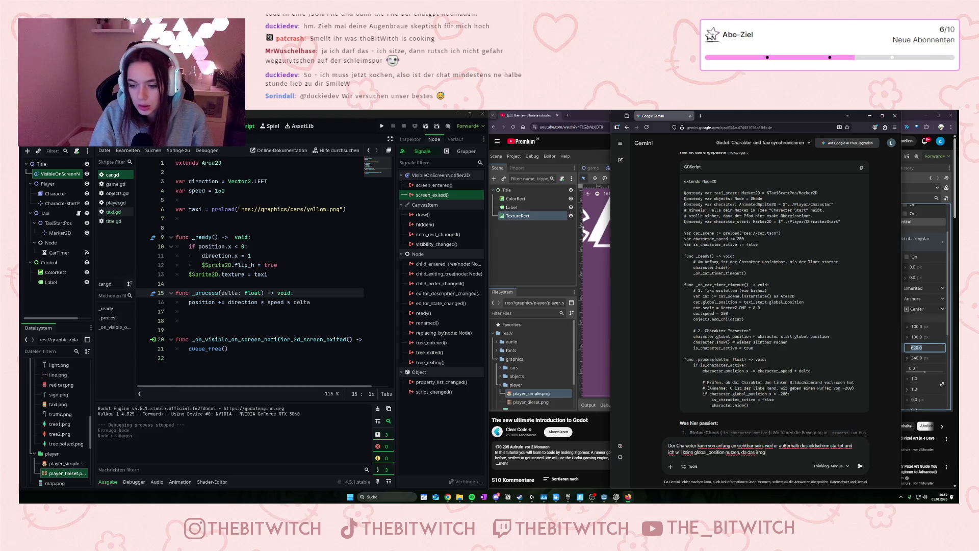
{"action": "type", "text": "nt ist"}
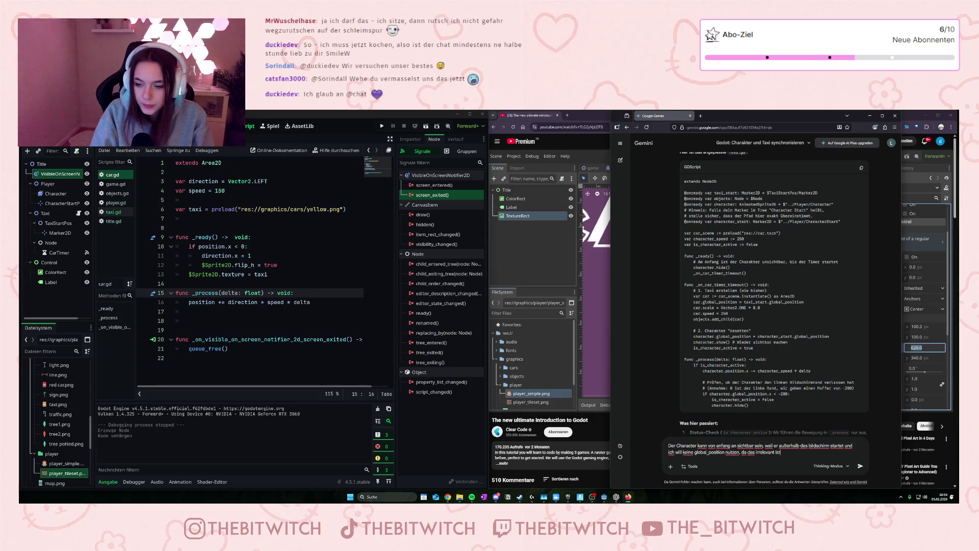
Send the follow-up explaining the character starts off-screen and needs no global_position.
{"action": "key", "text": "Return"}
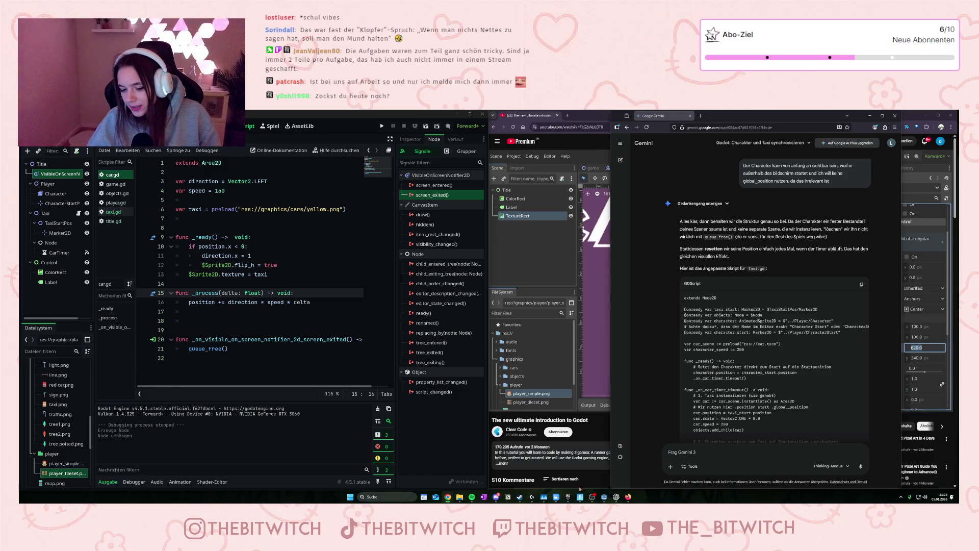
{"action": "mouse_move", "coordinate": [565, 504]}
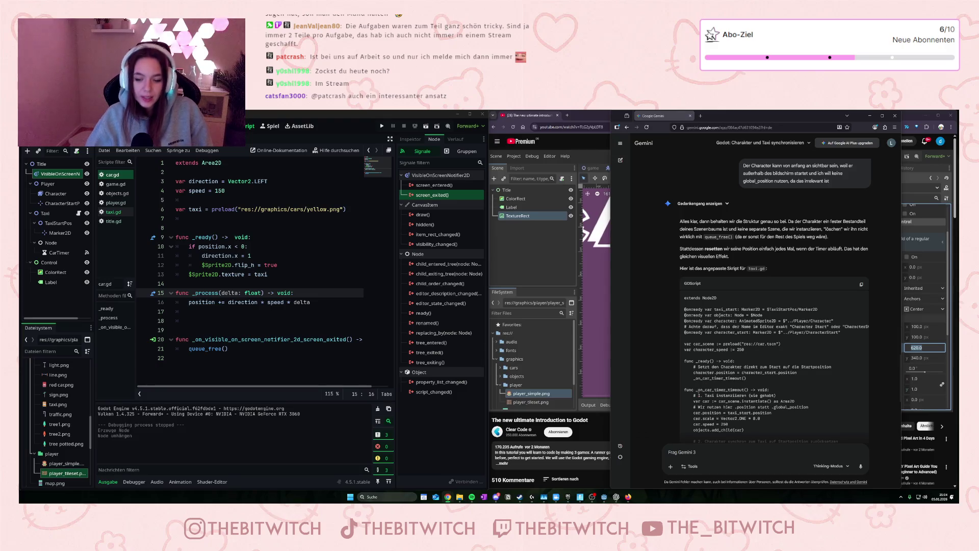
{"action": "left_click", "coordinate": [244, 313]}
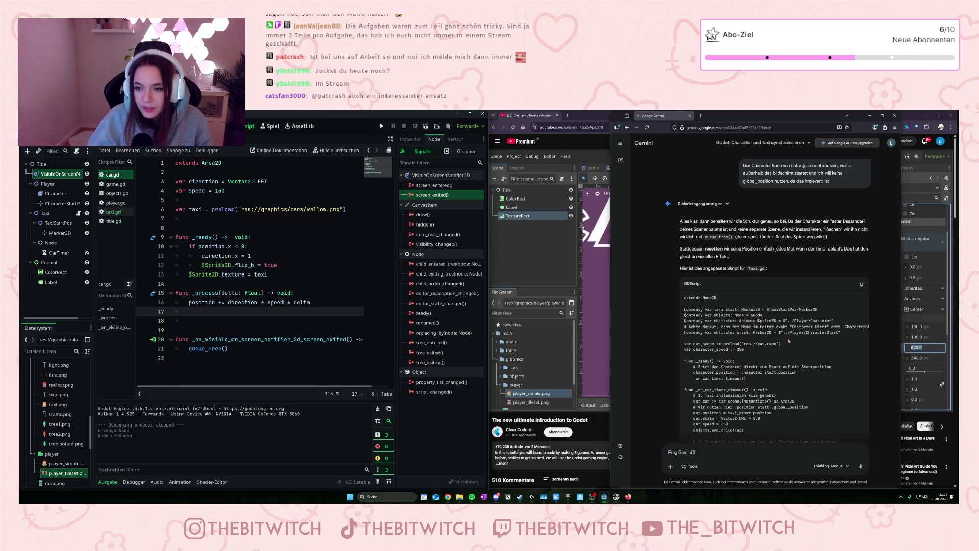
{"action": "scroll", "coordinate": [789, 344], "scroll_direction": "down", "scroll_amount": 1}
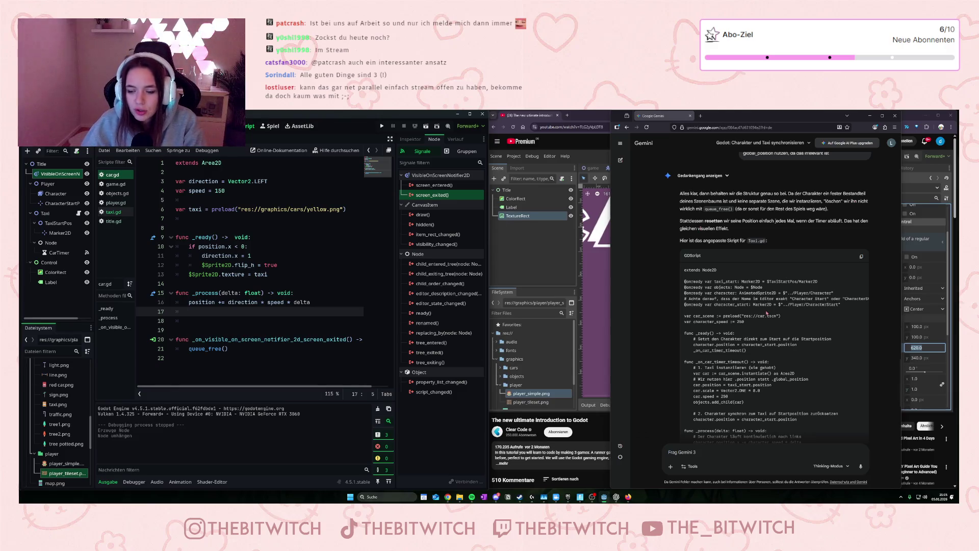
{"action": "scroll", "coordinate": [776, 305], "scroll_direction": "down", "scroll_amount": 1}
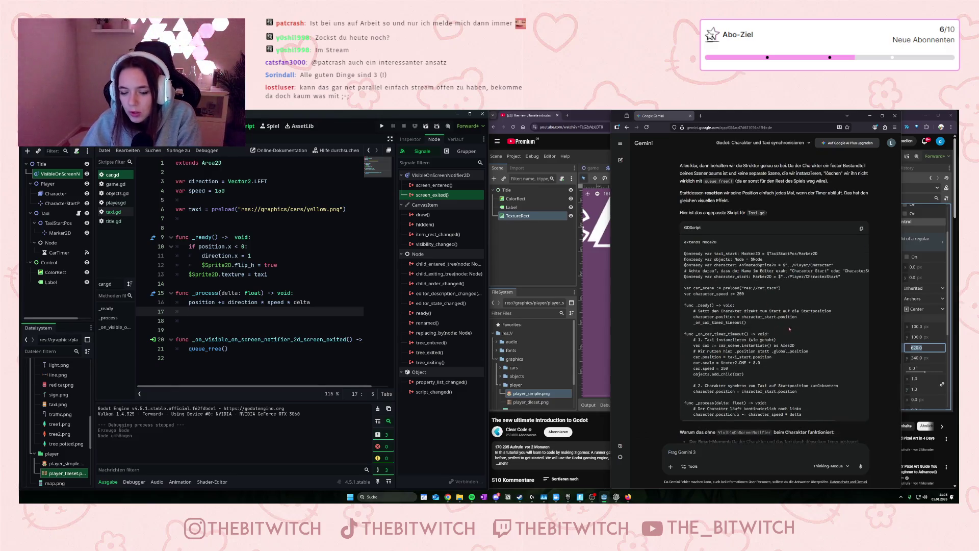
{"action": "scroll", "coordinate": [759, 322], "scroll_direction": "down", "scroll_amount": 1}
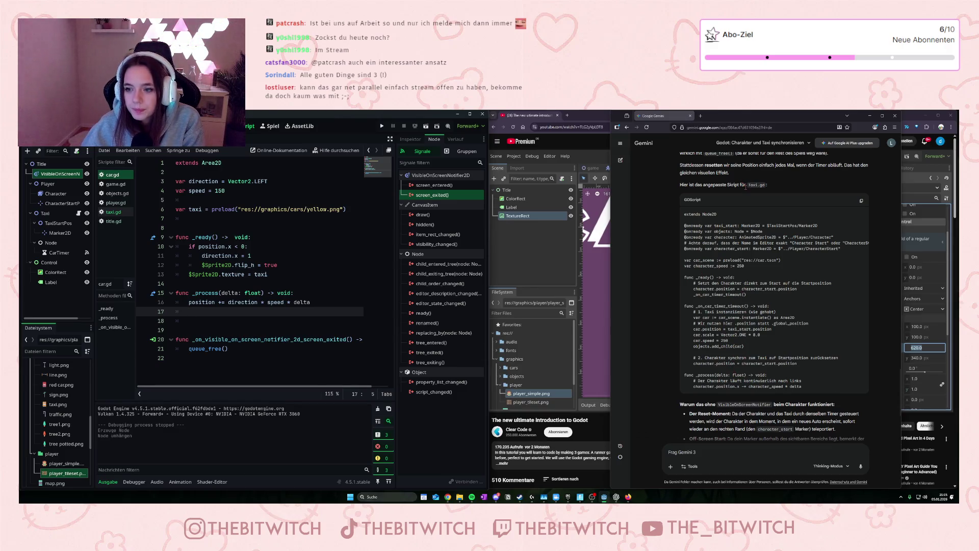
{"action": "scroll", "coordinate": [737, 252], "scroll_direction": "down", "scroll_amount": 1}
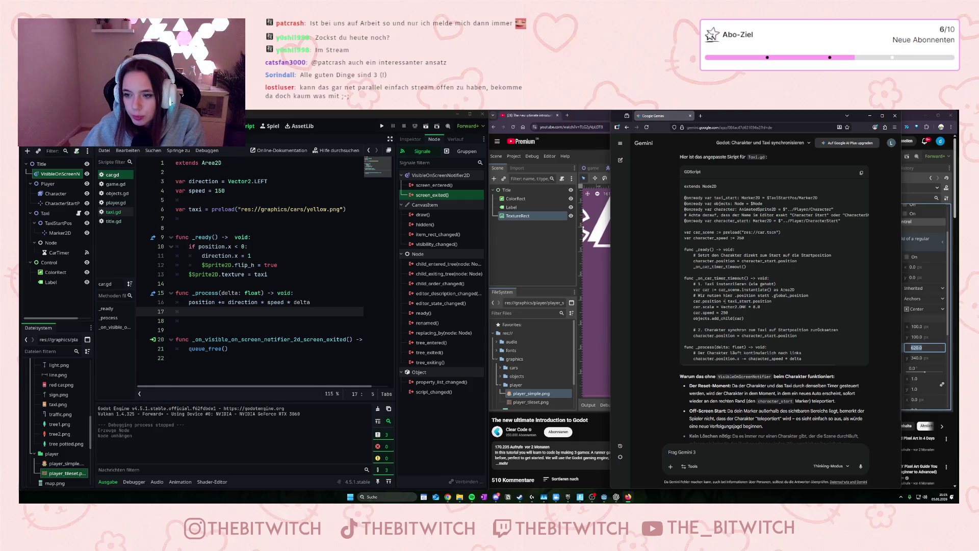
{"action": "left_click_drag", "start_coordinate": [693, 302], "coordinate": [771, 302]}
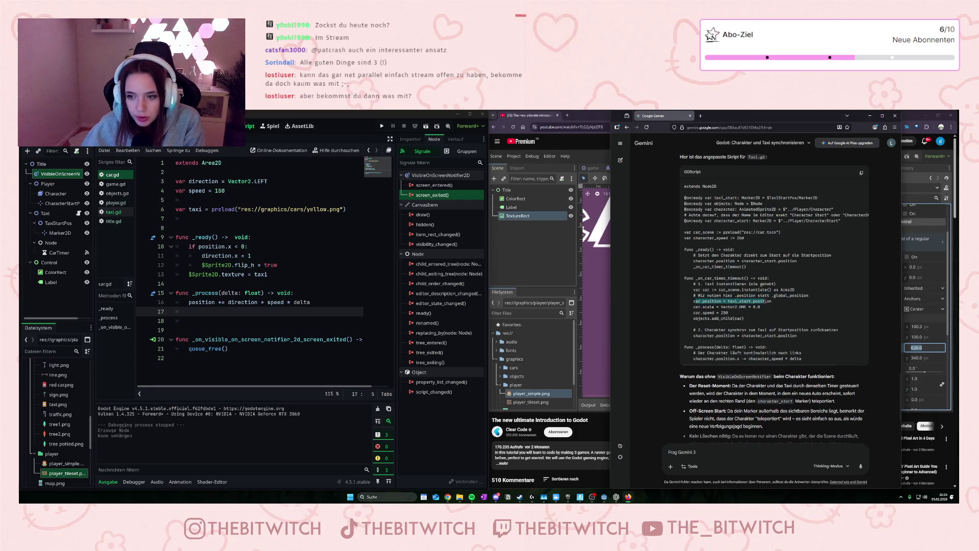
In taxi.gd, change line 16 to 'car.position = taxi_start.position' by removing both 'global_'.
{"action": "left_click", "coordinate": [113, 221]}
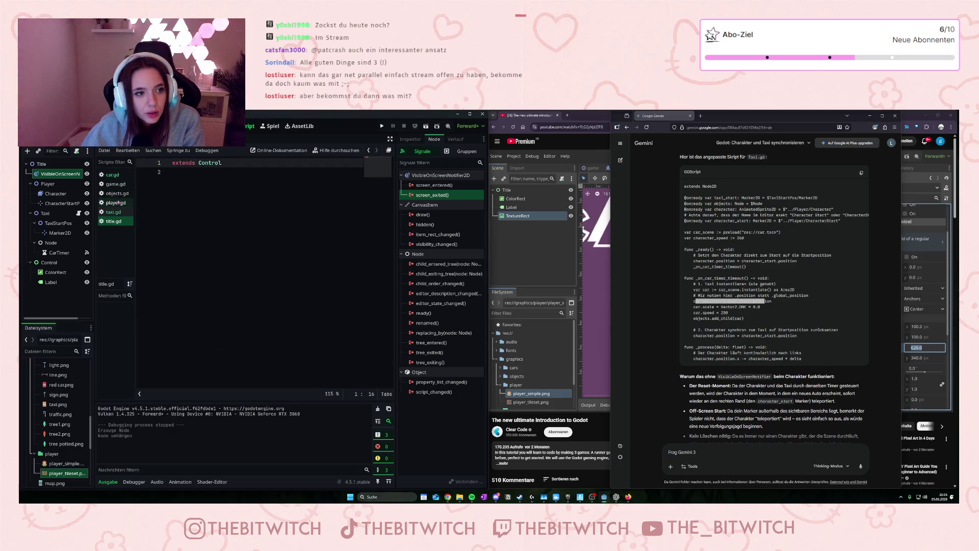
{"action": "left_click", "coordinate": [116, 211]}
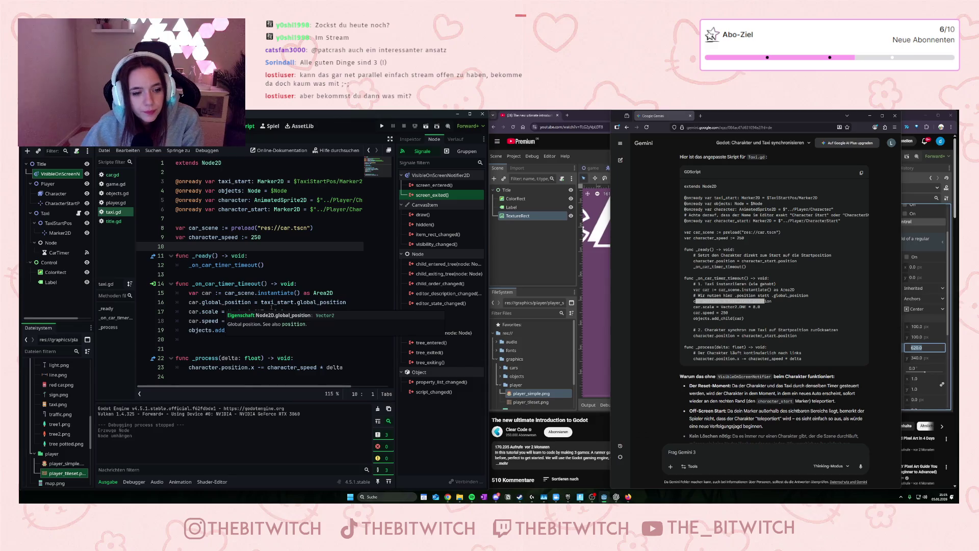
{"action": "left_click", "coordinate": [219, 302]}
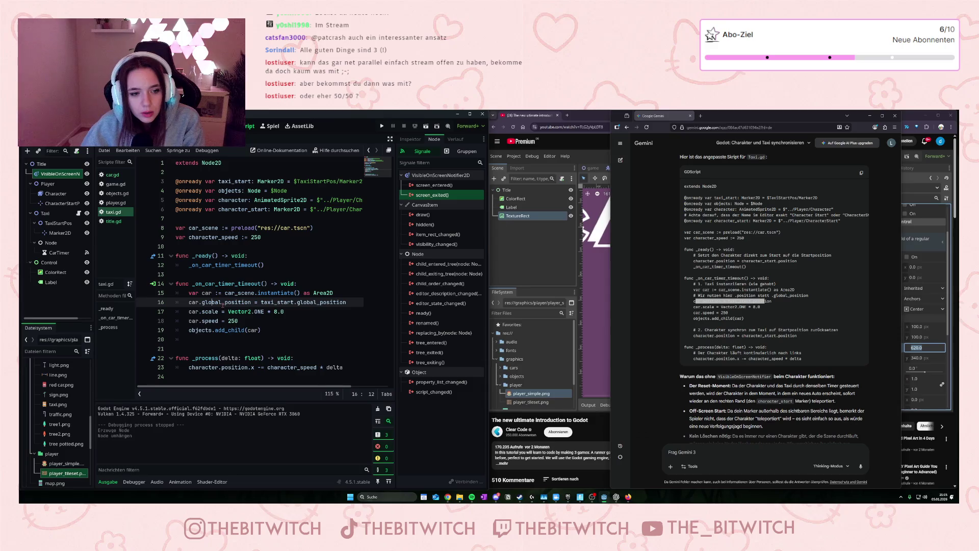
{"action": "left_click", "coordinate": [225, 302]}
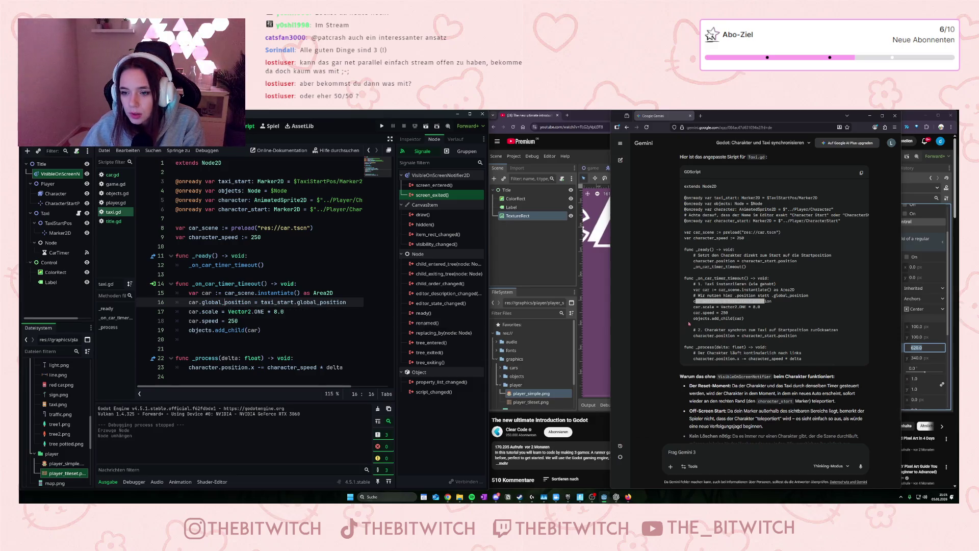
{"action": "left_click_drag", "start_coordinate": [224, 303], "coordinate": [203, 303]}
{"action": "key", "text": "BackSpace"}
{"action": "left_click_drag", "start_coordinate": [298, 303], "coordinate": [273, 303]}
{"action": "key", "text": "BackSpace"}
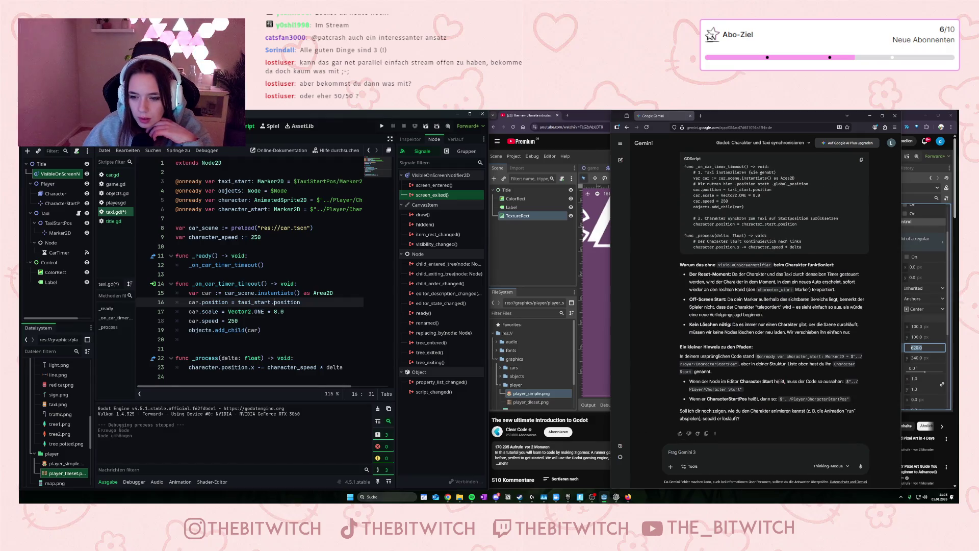
Paste 'character.position = character_start.position' after objects.add_child(car) and save taxi.gd.
{"action": "scroll", "coordinate": [773, 385], "scroll_direction": "up", "scroll_amount": 2}
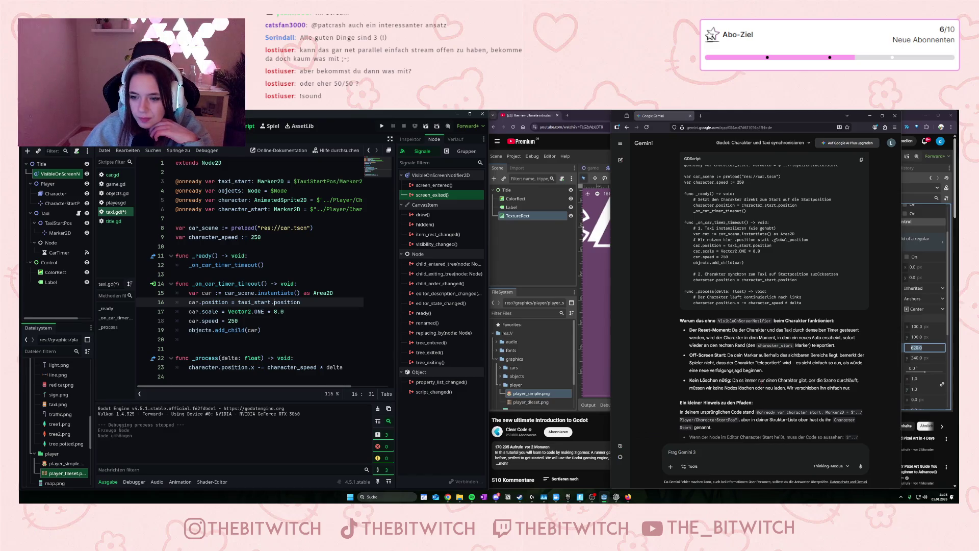
{"action": "scroll", "coordinate": [762, 380], "scroll_direction": "up", "scroll_amount": 3}
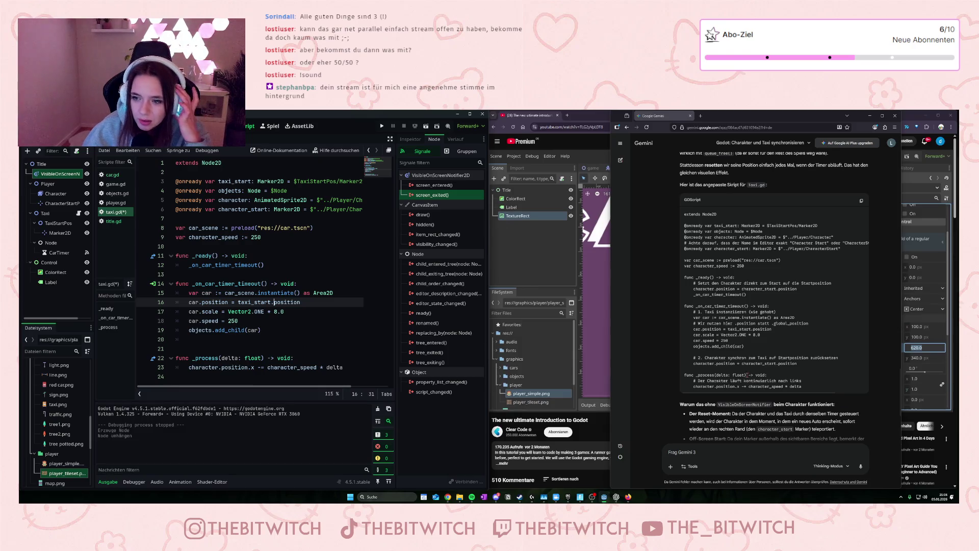
{"action": "scroll", "coordinate": [739, 380], "scroll_direction": "up", "scroll_amount": 1}
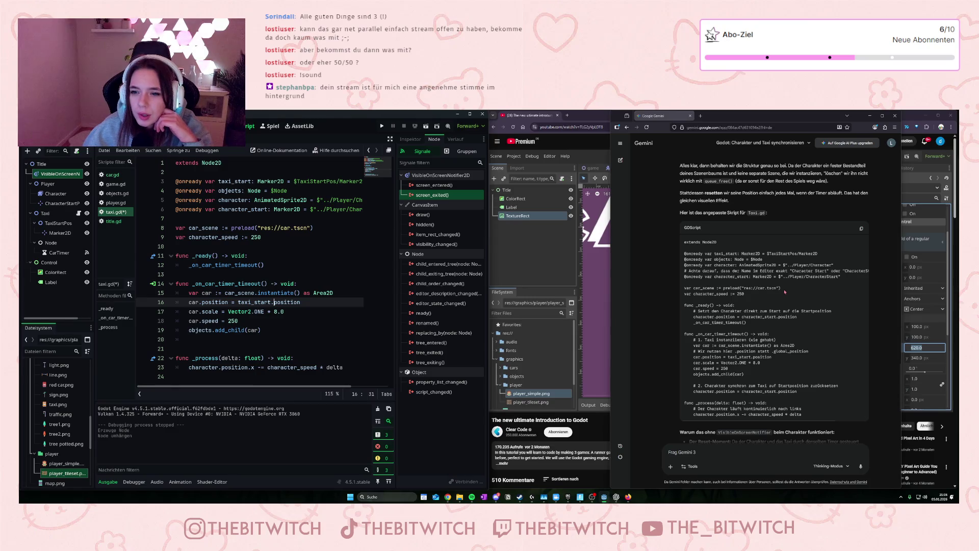
{"action": "scroll", "coordinate": [785, 292], "scroll_direction": "down", "scroll_amount": 1}
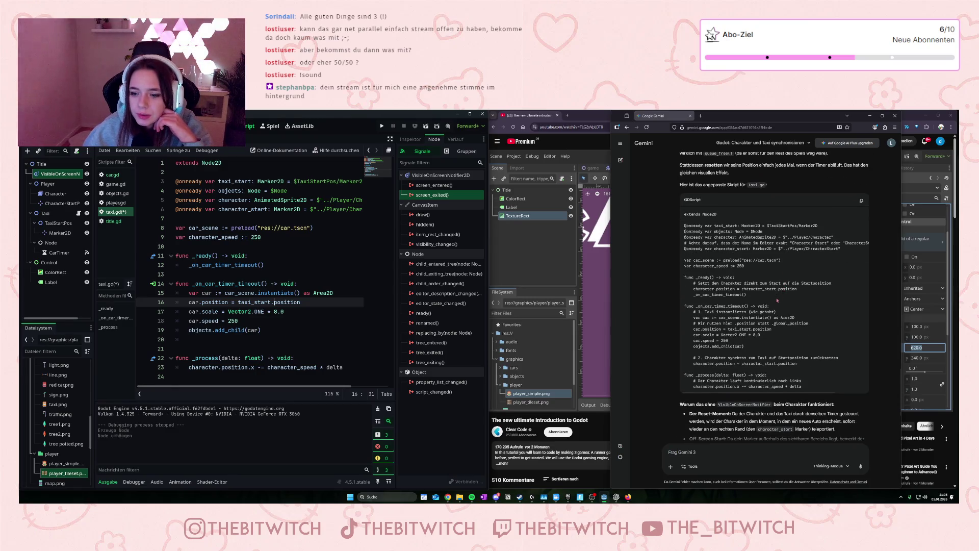
{"action": "left_click_drag", "start_coordinate": [694, 363], "coordinate": [796, 363]}
{"action": "key", "text": "ctrl+c"}
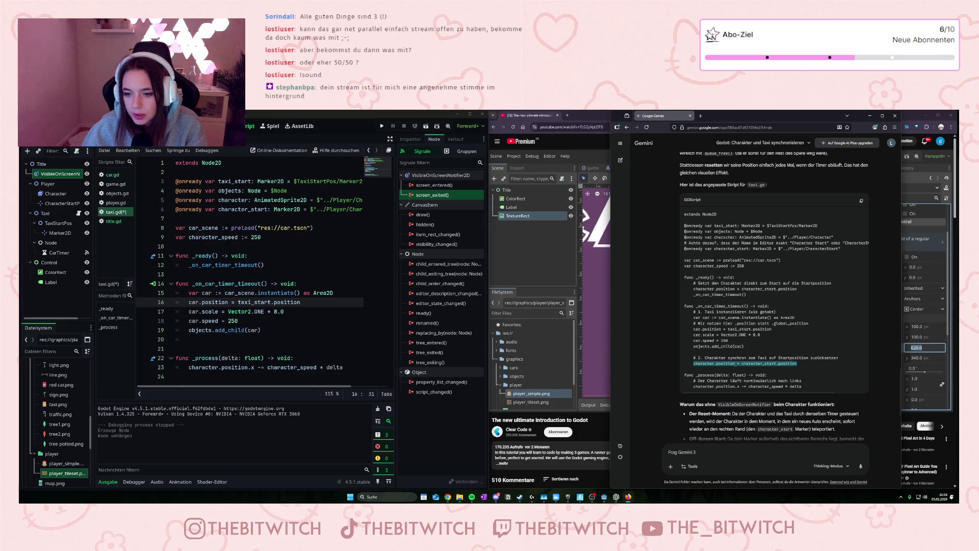
{"action": "left_click", "coordinate": [316, 339]}
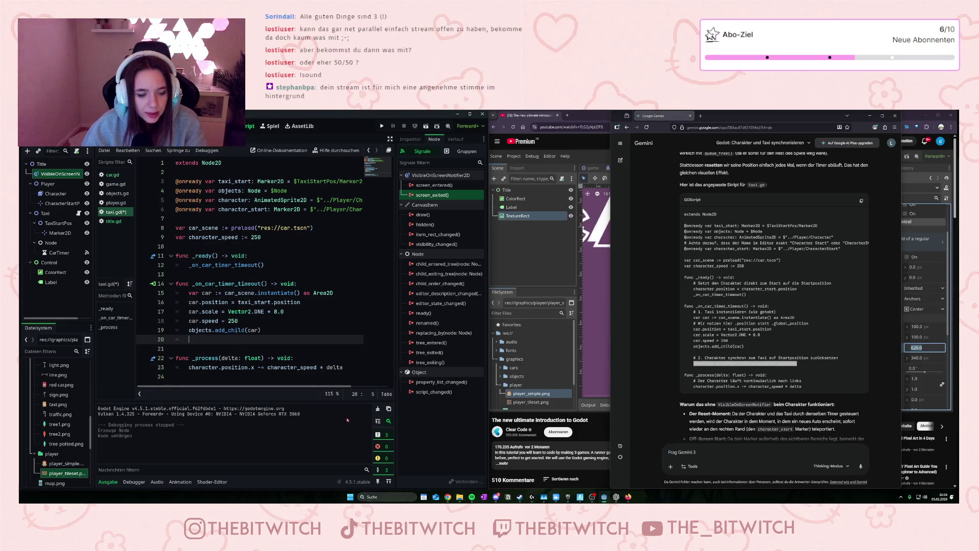
{"action": "key", "text": "Return"}
{"action": "key", "text": "ctrl+v"}
{"action": "scroll", "coordinate": [276, 281], "scroll_direction": "down", "scroll_amount": 1}
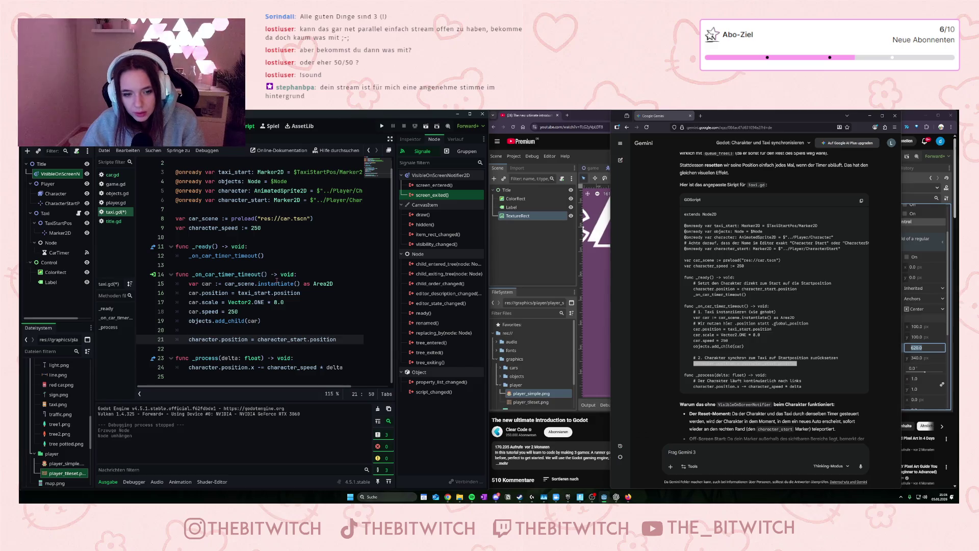
{"action": "key", "text": "ctrl+s"}
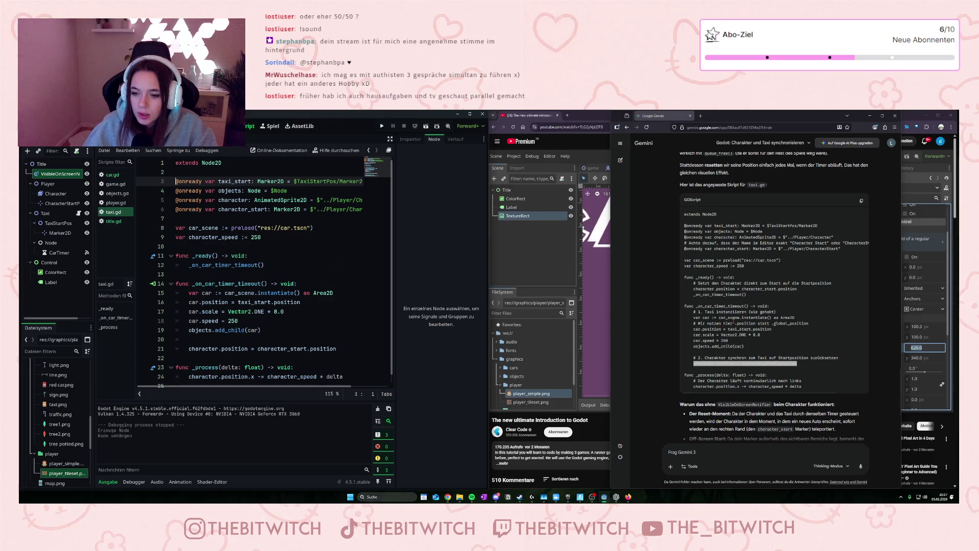
{"action": "left_click", "coordinate": [736, 346]}
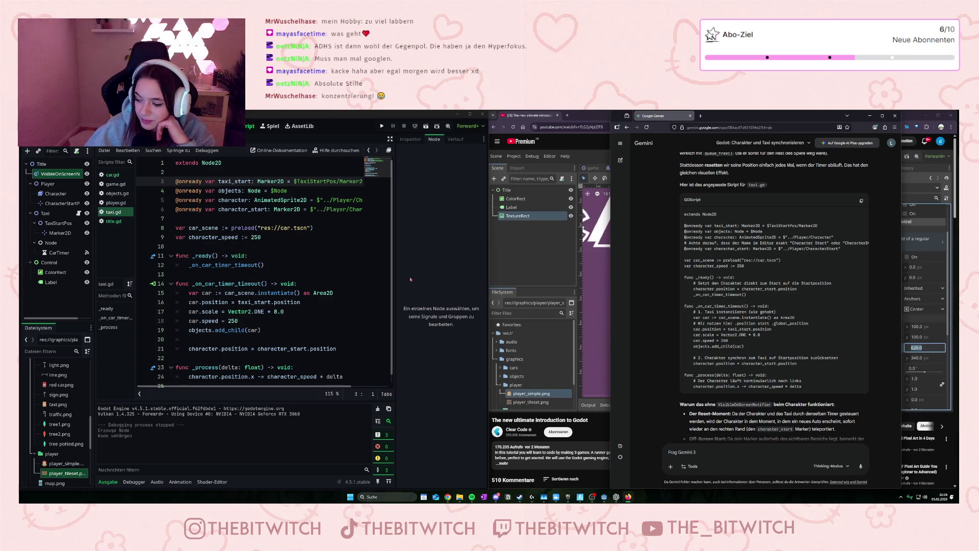
{"action": "scroll", "coordinate": [293, 281], "scroll_direction": "down", "scroll_amount": 1}
{"action": "scroll", "coordinate": [301, 275], "scroll_direction": "up", "scroll_amount": 1}
{"action": "scroll", "coordinate": [309, 267], "scroll_direction": "down", "scroll_amount": 1}
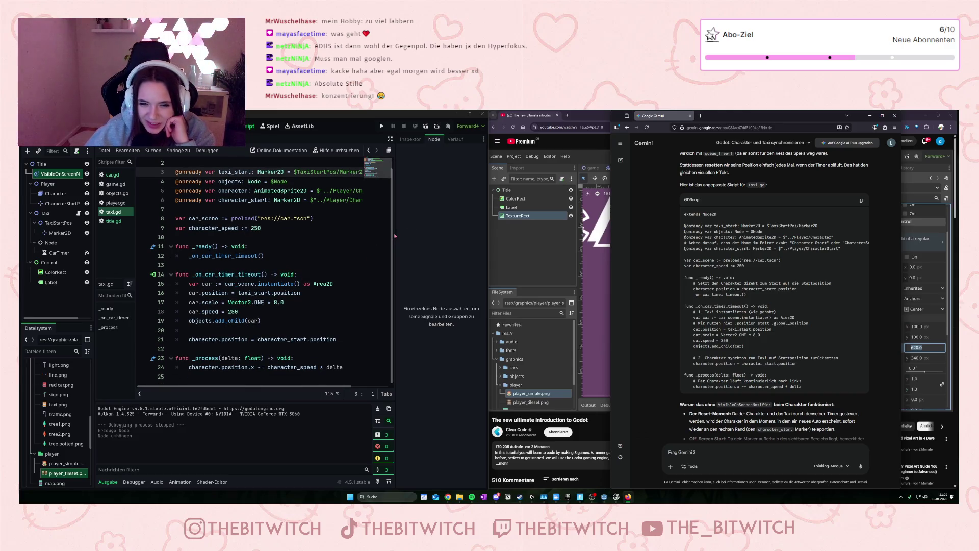
{"action": "left_click_drag", "start_coordinate": [394, 235], "coordinate": [398, 236]}
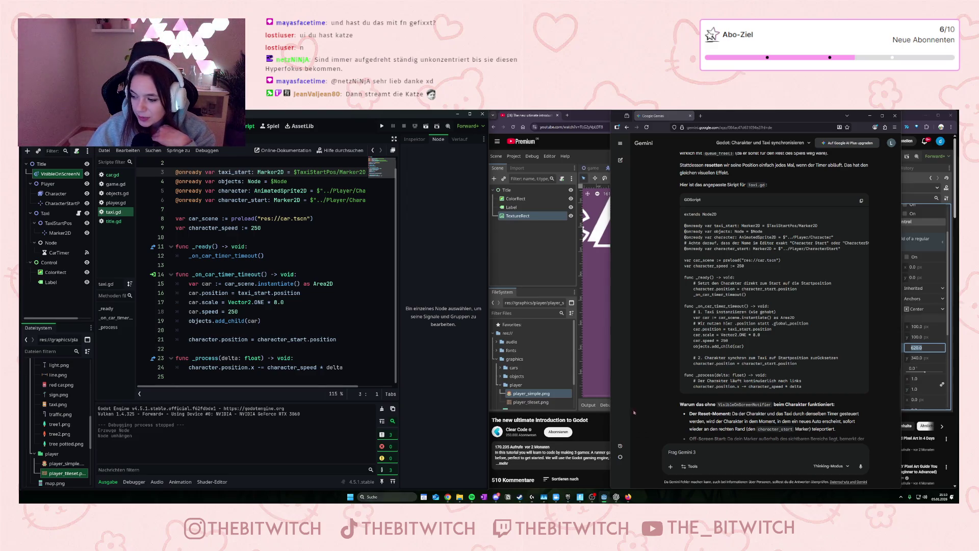
{"action": "mouse_move", "coordinate": [583, 505]}
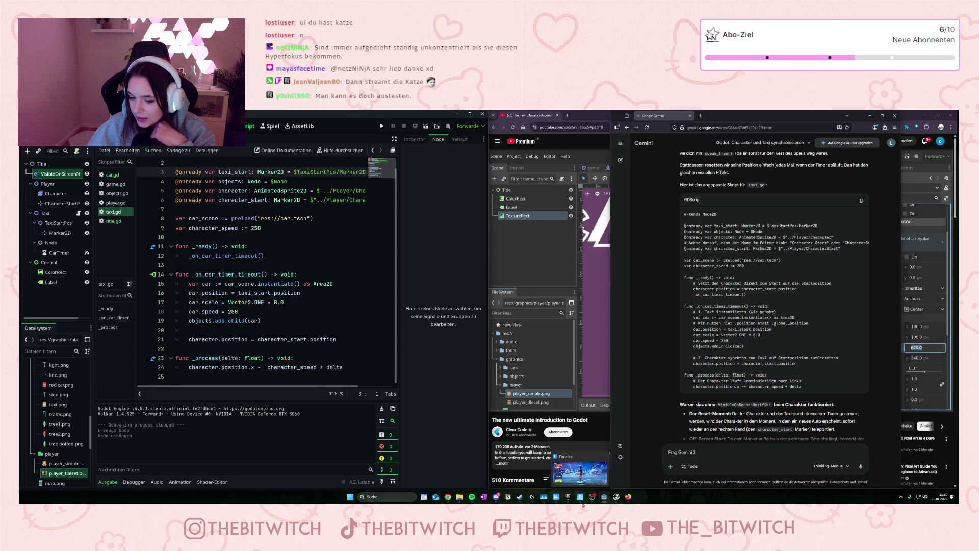
{"action": "left_click", "coordinate": [580, 472]}
{"action": "left_click", "coordinate": [581, 497]}
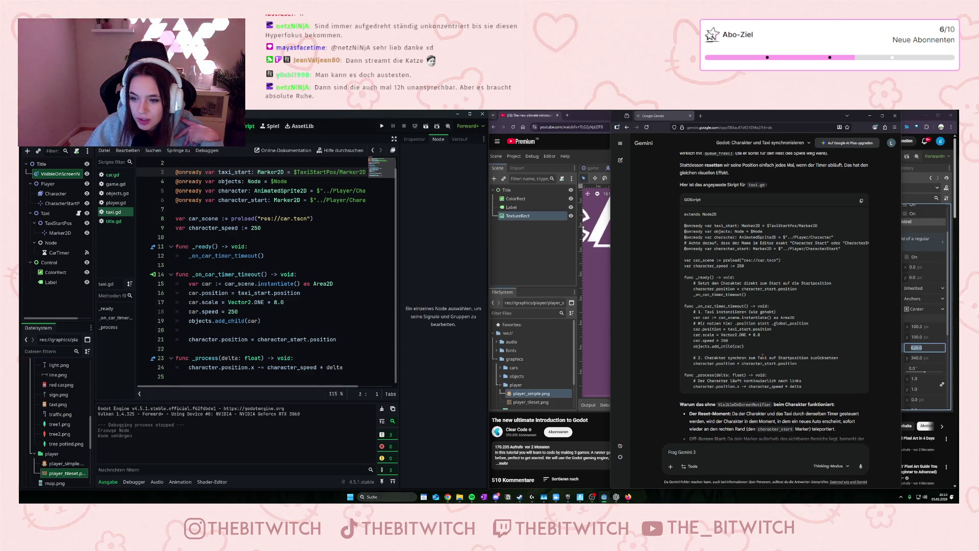
{"action": "left_click", "coordinate": [271, 330]}
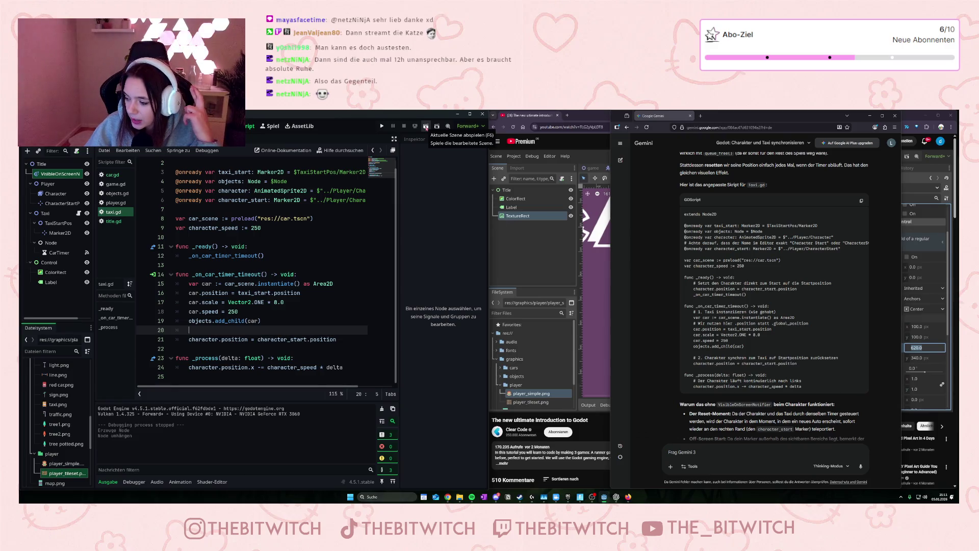
Run the Taxi Run scene to watch the taxi spawn and the character reset.
{"action": "left_click", "coordinate": [426, 127]}
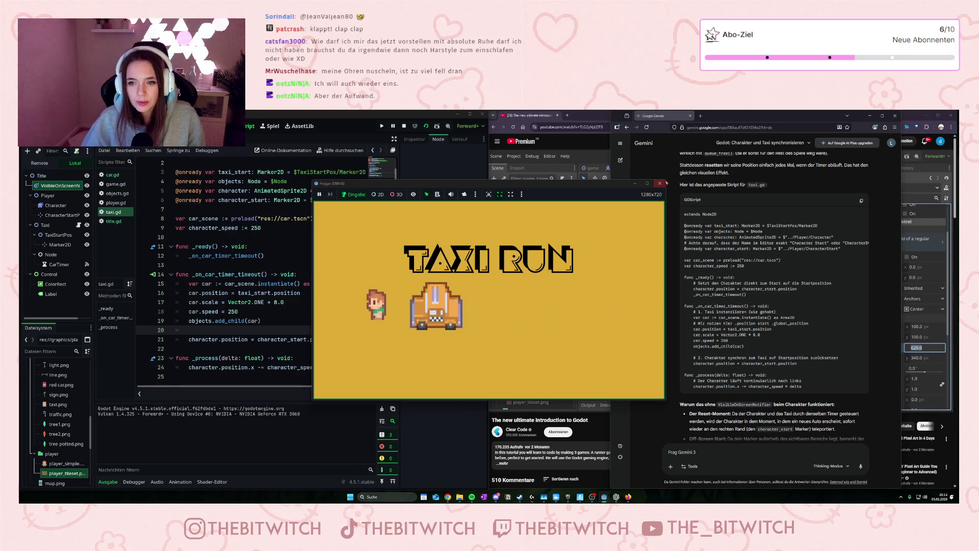
Stop the game and delete the VisibleOnScreenNotifier2D node, confirming the removal.
{"action": "left_click", "coordinate": [660, 183]}
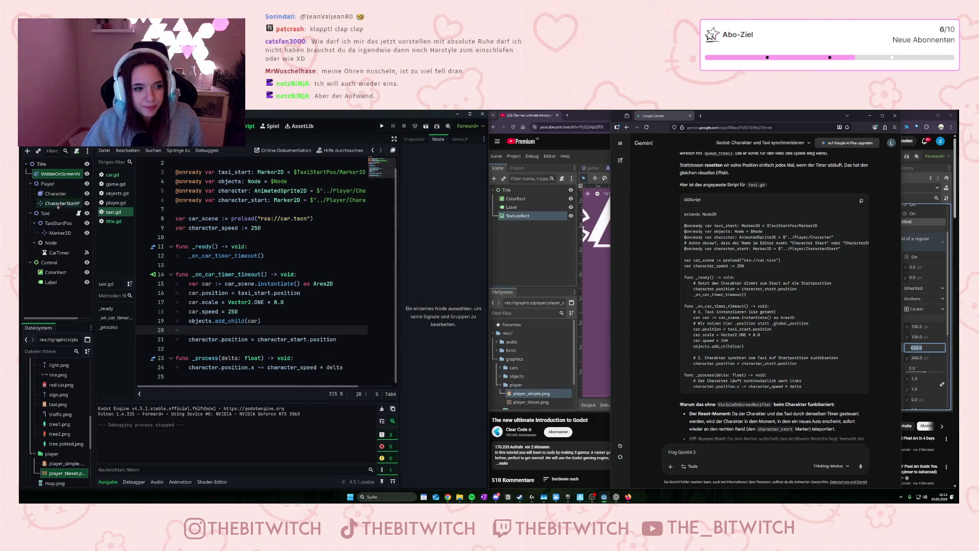
{"action": "key", "text": "Delete"}
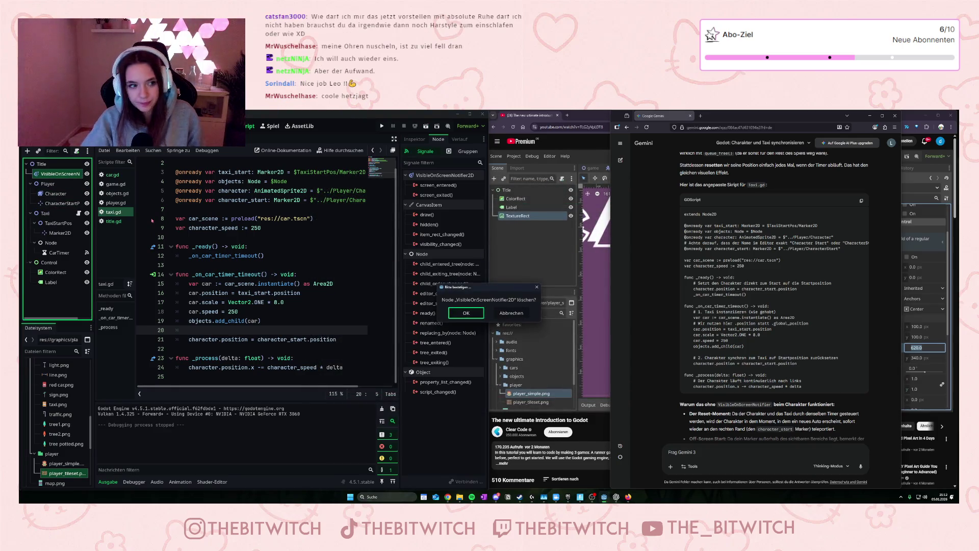
{"action": "left_click", "coordinate": [466, 313]}
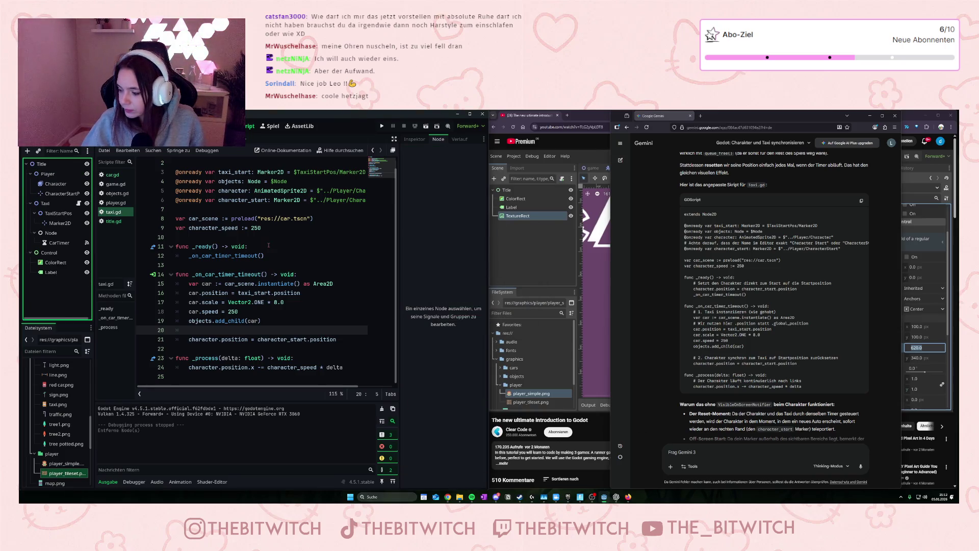